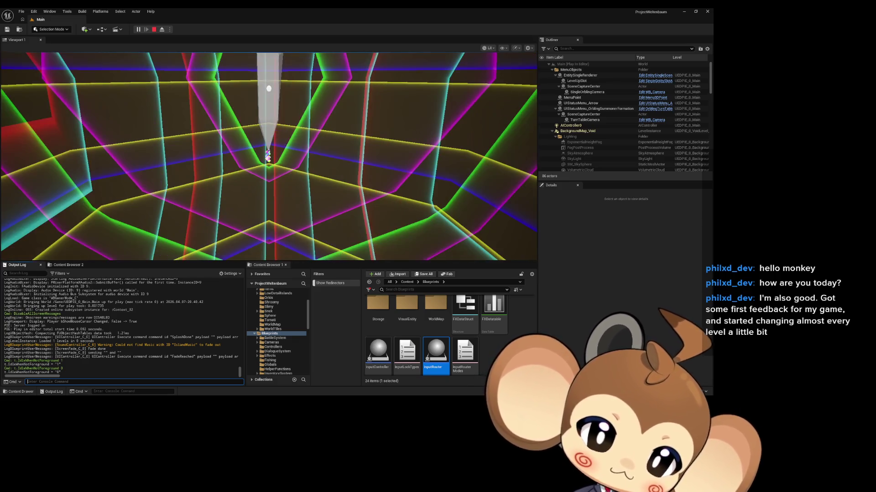
Open Editor Preferences from the Edit menu
{"action": "left_click", "coordinate": [50, 11]}
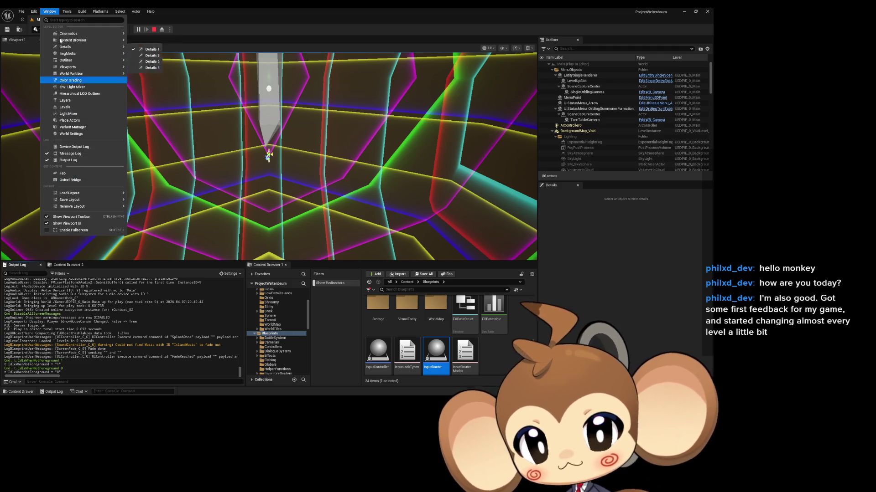
{"action": "left_click", "coordinate": [35, 11]}
{"action": "left_click", "coordinate": [35, 11]}
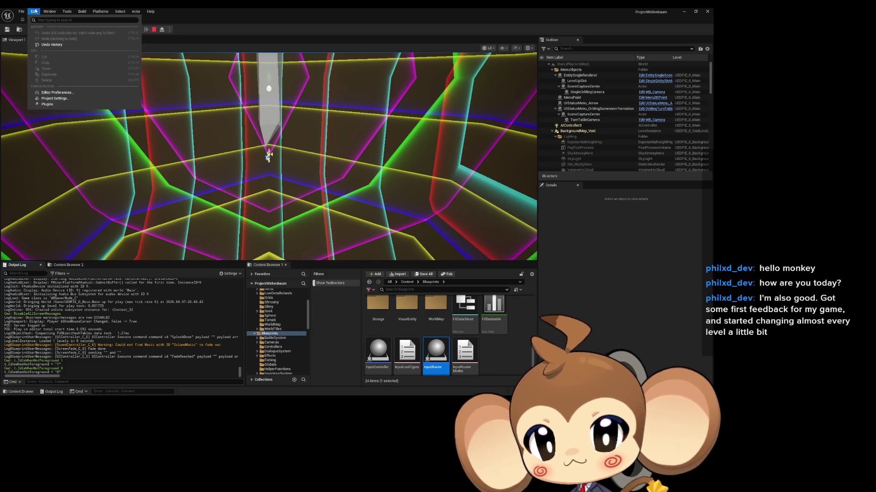
{"action": "left_click", "coordinate": [56, 98]}
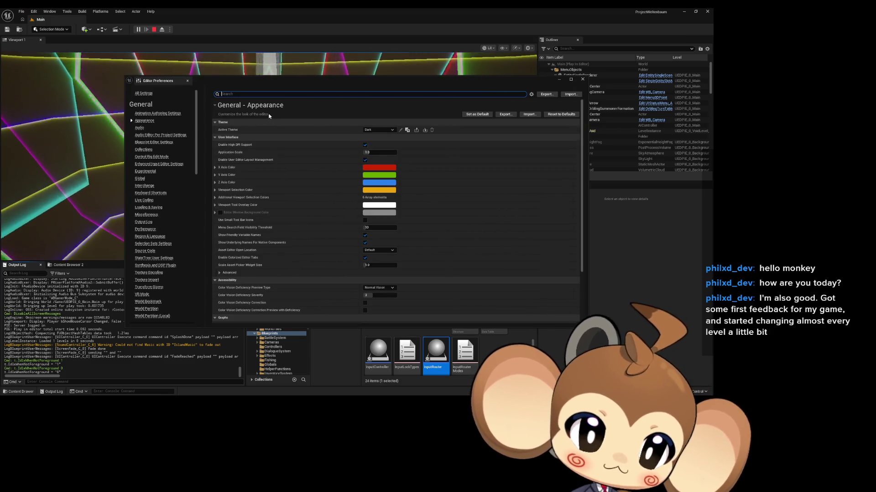
Go to the Miscellaneous preferences and search for 'use less'
{"action": "scroll", "coordinate": [146, 182], "scroll_direction": "down", "scroll_amount": 3}
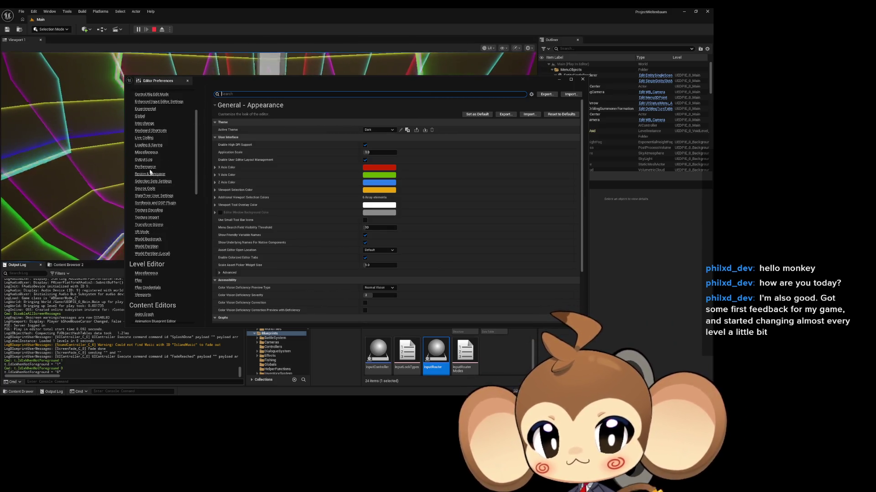
{"action": "left_click", "coordinate": [139, 153]}
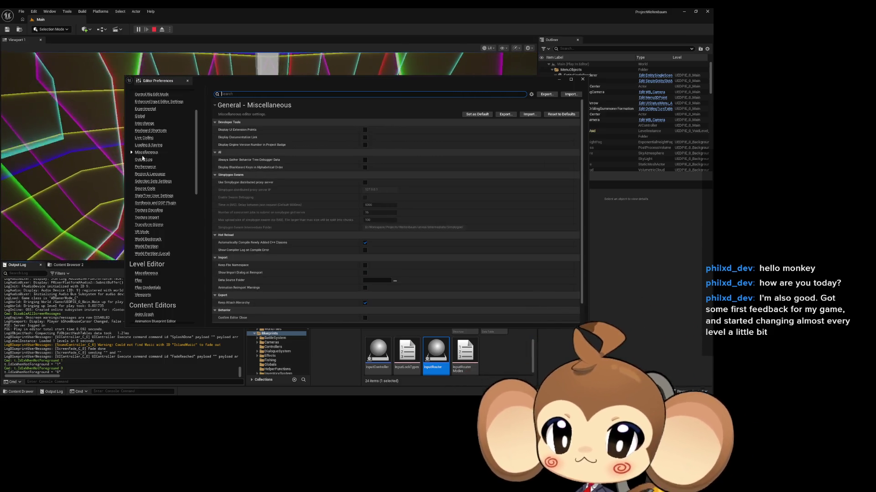
{"action": "scroll", "coordinate": [244, 143], "scroll_direction": "down", "scroll_amount": 2}
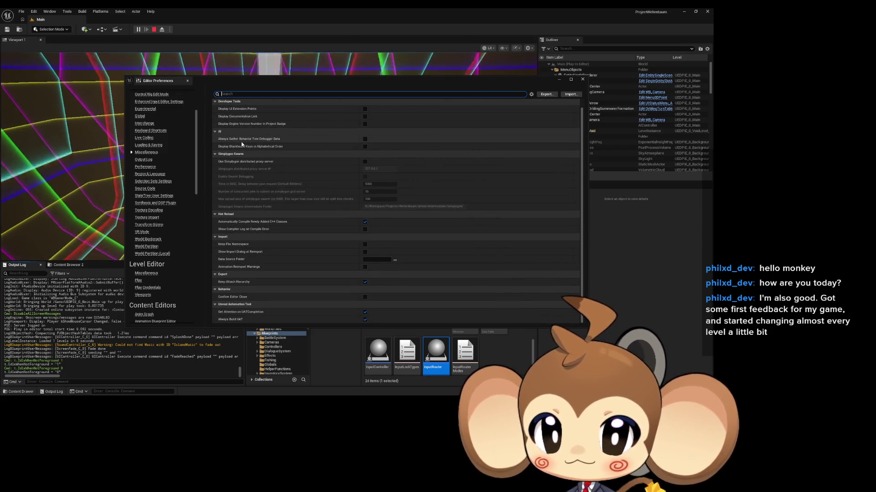
{"action": "scroll", "coordinate": [249, 153], "scroll_direction": "up", "scroll_amount": 2}
{"action": "scroll", "coordinate": [251, 150], "scroll_direction": "down", "scroll_amount": 2}
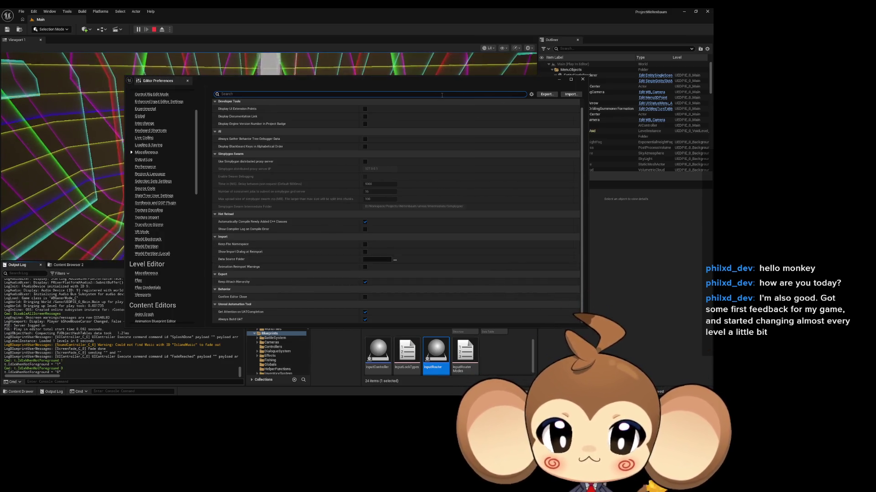
{"action": "type", "text": "use less"}
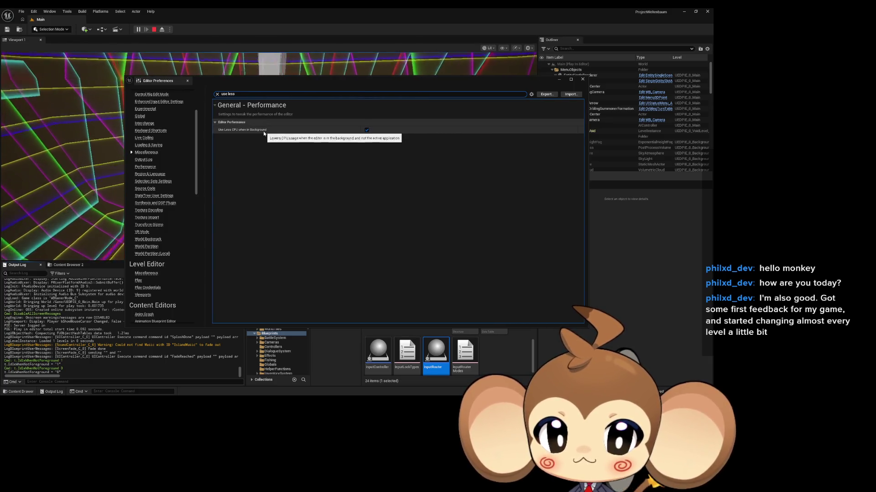
Uncheck Use Less CPU when in Background, clear the search and close Editor Preferences
{"action": "left_click", "coordinate": [367, 130]}
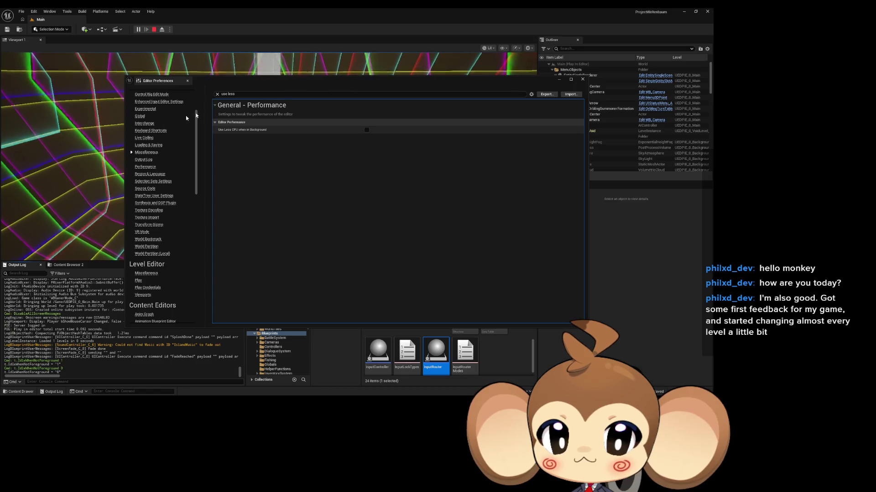
{"action": "left_click", "coordinate": [217, 94]}
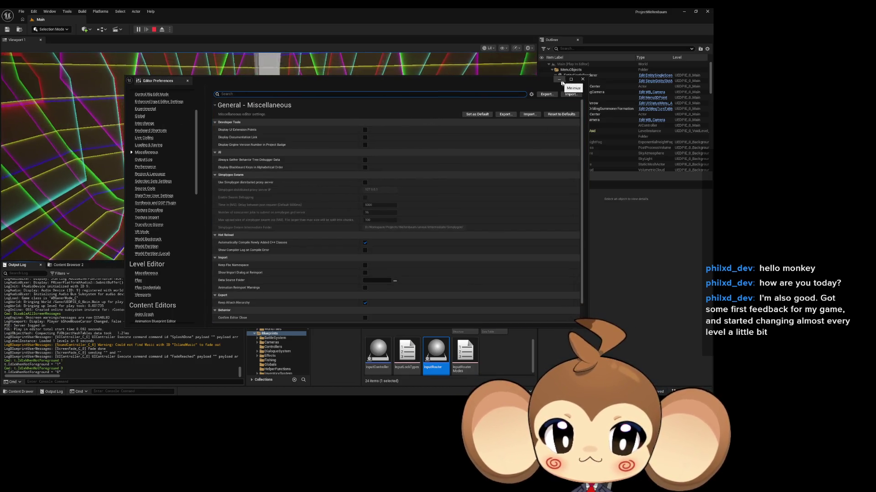
{"action": "left_click", "coordinate": [582, 79]}
{"action": "key", "text": "alt+Tab"}
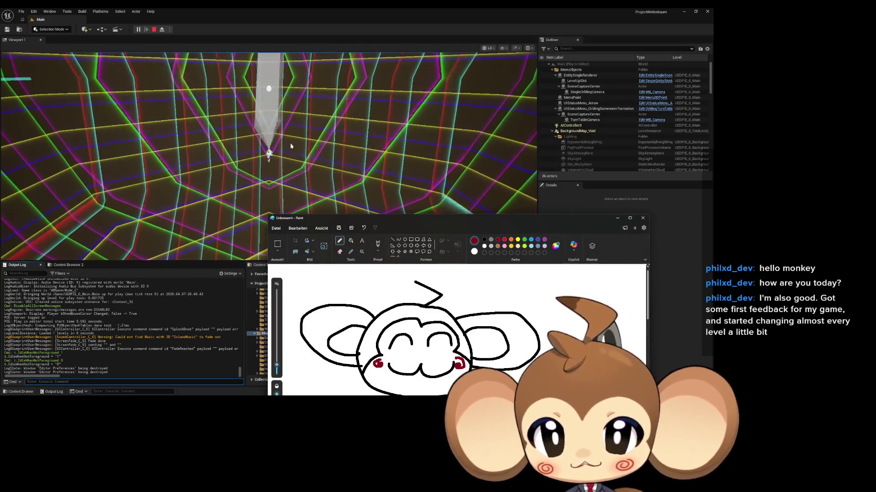
Switch the game view to F11 immersive mode and place the Paint drawing, narrowed, in the top-left corner
{"action": "left_click", "coordinate": [293, 161]}
{"action": "key", "text": "F11"}
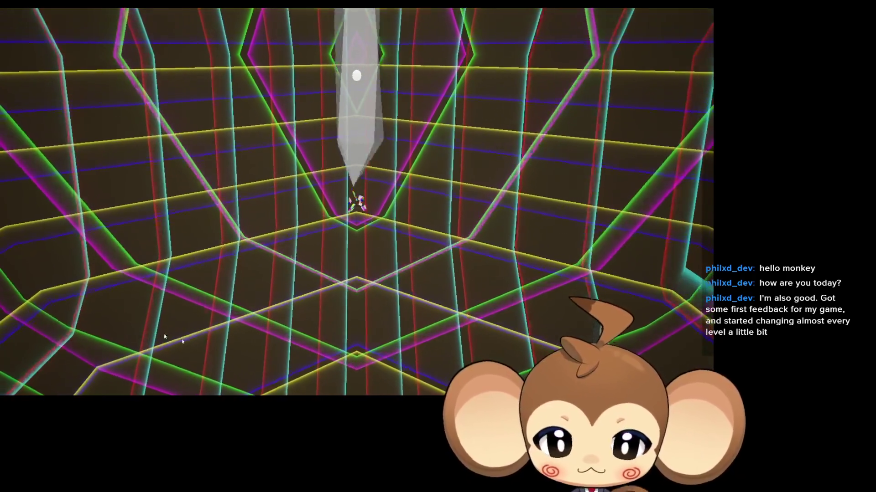
{"action": "key", "text": "alt+Tab"}
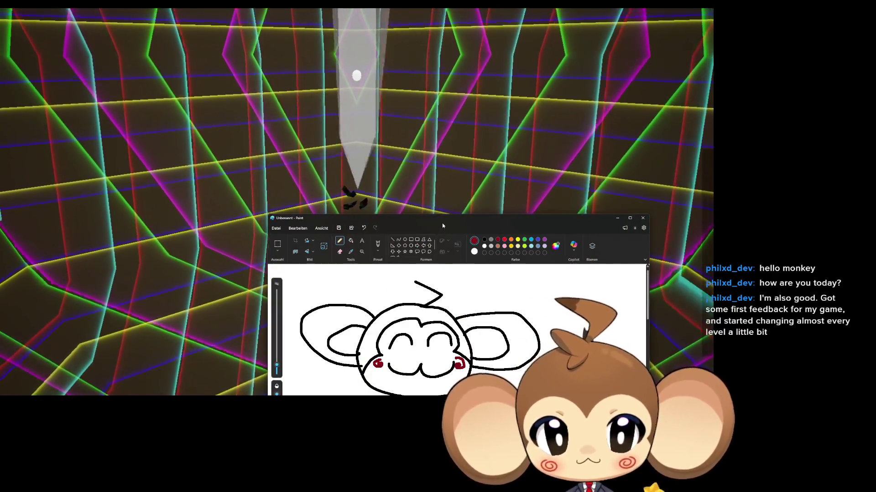
{"action": "mouse_move", "coordinate": [465, 224]}
{"action": "left_mouse_down"}
{"action": "mouse_move", "coordinate": [555, 107]}
{"action": "mouse_move", "coordinate": [167, 91]}
{"action": "mouse_move", "coordinate": [168, 23]}
{"action": "mouse_move", "coordinate": [205, 32]}
{"action": "left_mouse_up"}
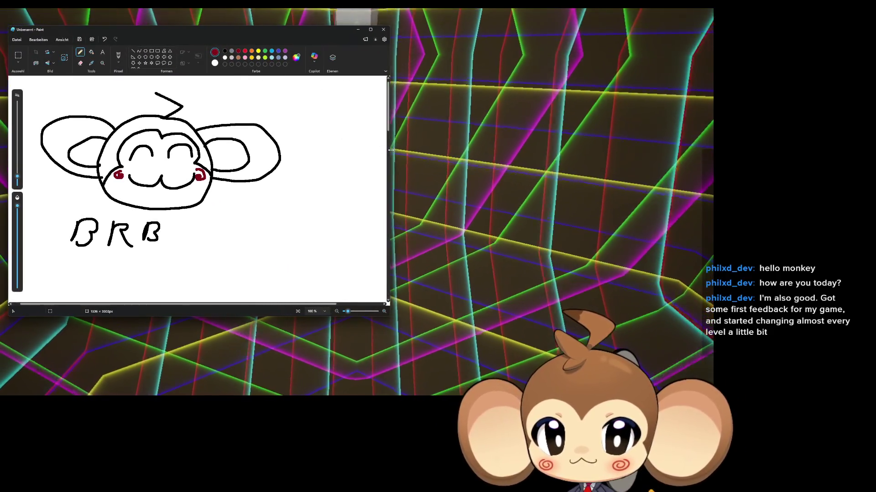
{"action": "left_click_drag", "start_coordinate": [390, 182], "coordinate": [305, 182]}
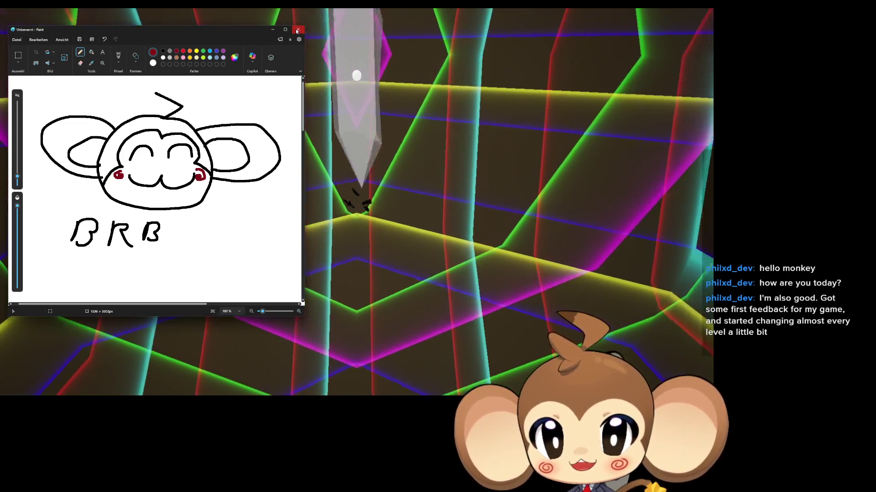
Close the Paint BRB drawing, choosing Don't Save
{"action": "left_click", "coordinate": [296, 30]}
{"action": "left_click", "coordinate": [202, 185]}
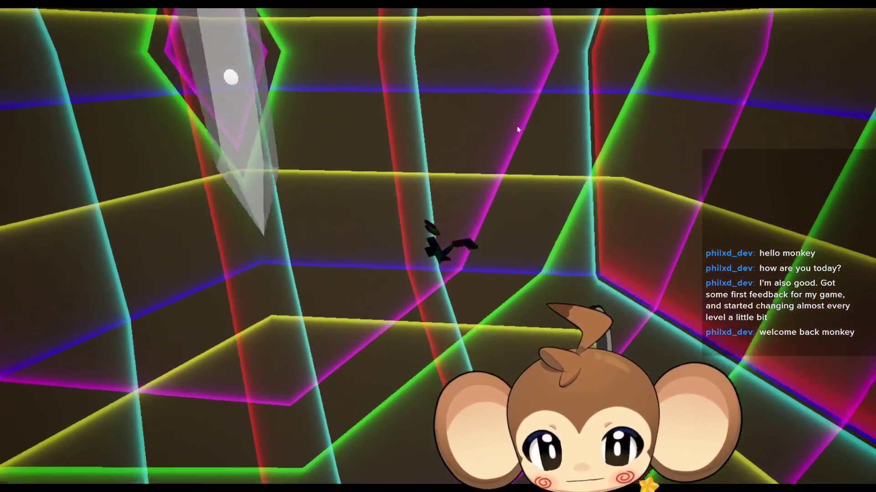
Exit immersive mode with F11 and stop the Play In Editor session
{"action": "key", "text": "F11"}
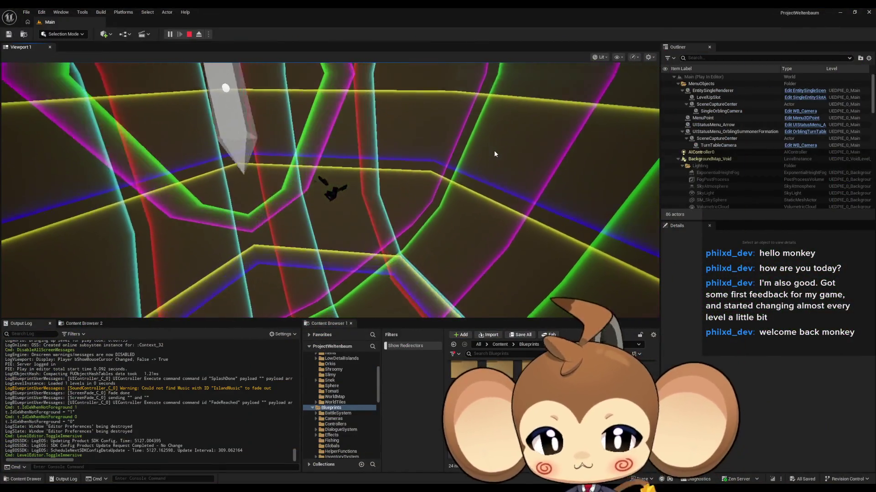
{"action": "left_click", "coordinate": [190, 34]}
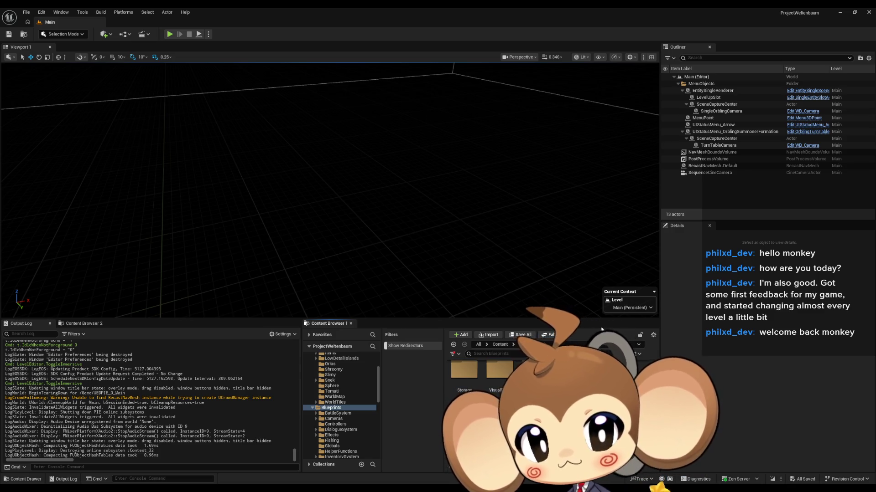
Move the Content Browser up from Blueprints to the root Content folder with its 23 items
{"action": "mouse_move", "coordinate": [523, 265]}
{"action": "left_mouse_down"}
{"action": "mouse_move", "coordinate": [520, 282]}
{"action": "mouse_move", "coordinate": [520, 246]}
{"action": "mouse_move", "coordinate": [529, 247]}
{"action": "left_mouse_up"}
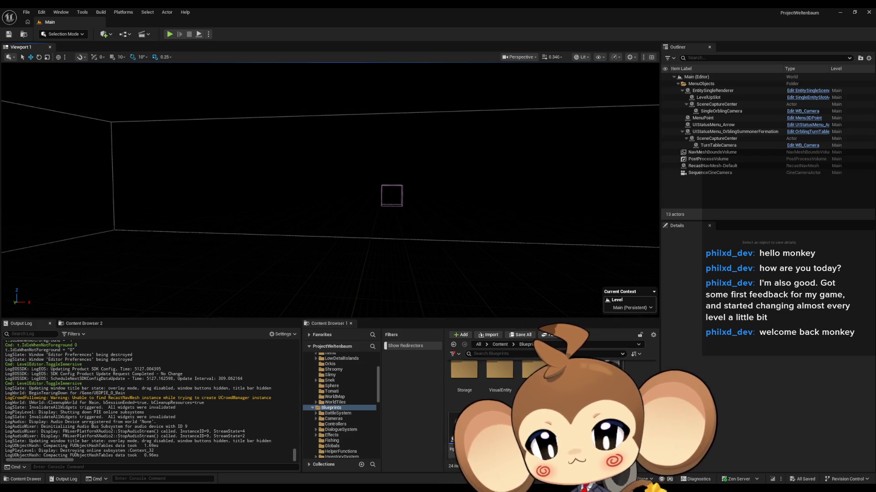
{"action": "scroll", "coordinate": [524, 374], "scroll_direction": "up", "scroll_amount": 1}
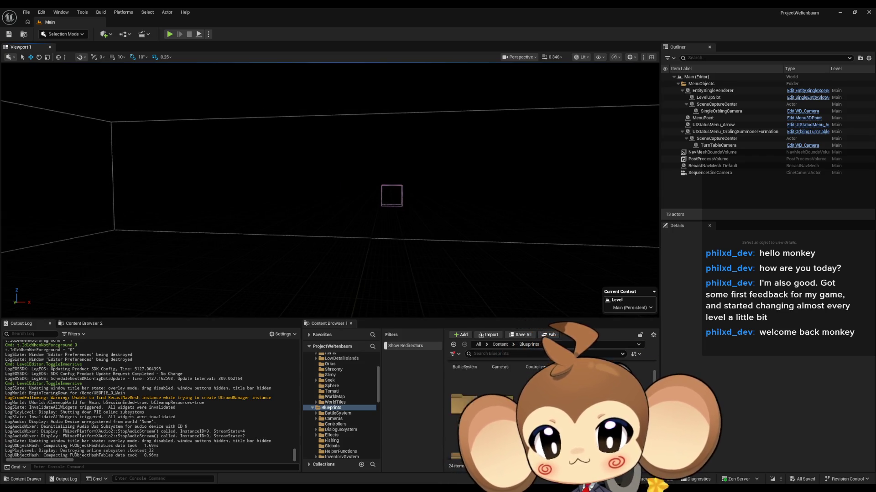
{"action": "left_click", "coordinate": [502, 345]}
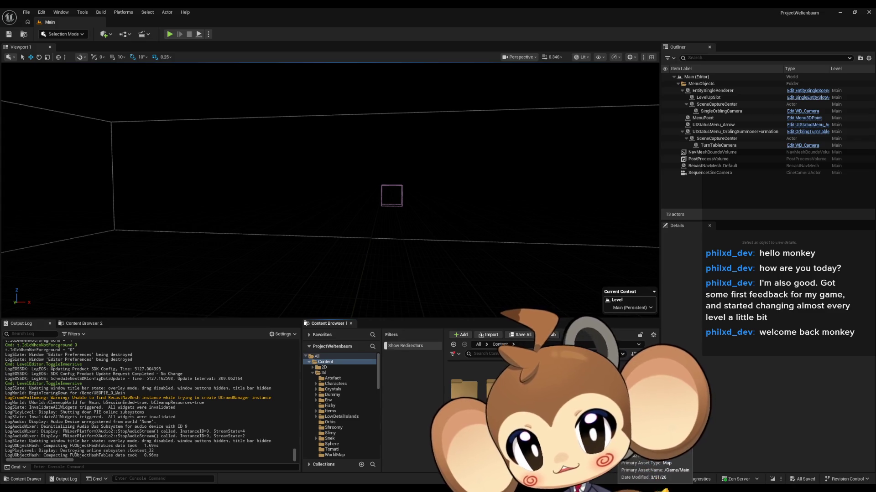
{"action": "scroll", "coordinate": [502, 401], "scroll_direction": "down", "scroll_amount": 1}
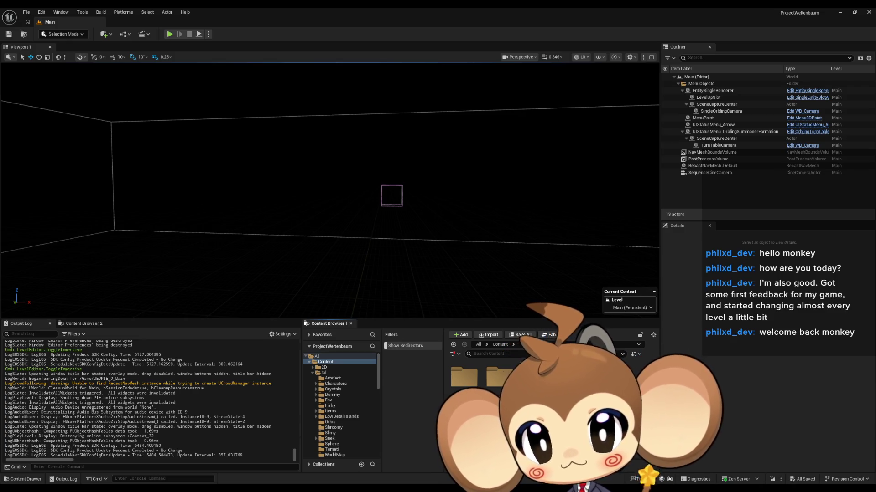
Browse the Blueprints folder, then select the 3d folder in the folder tree
{"action": "double_click", "coordinate": [531, 376]}
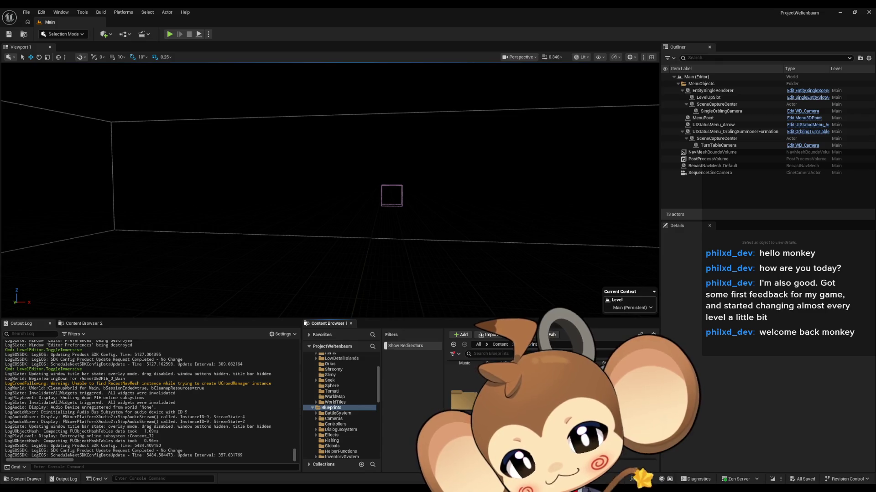
{"action": "scroll", "coordinate": [502, 401], "scroll_direction": "down", "scroll_amount": 3}
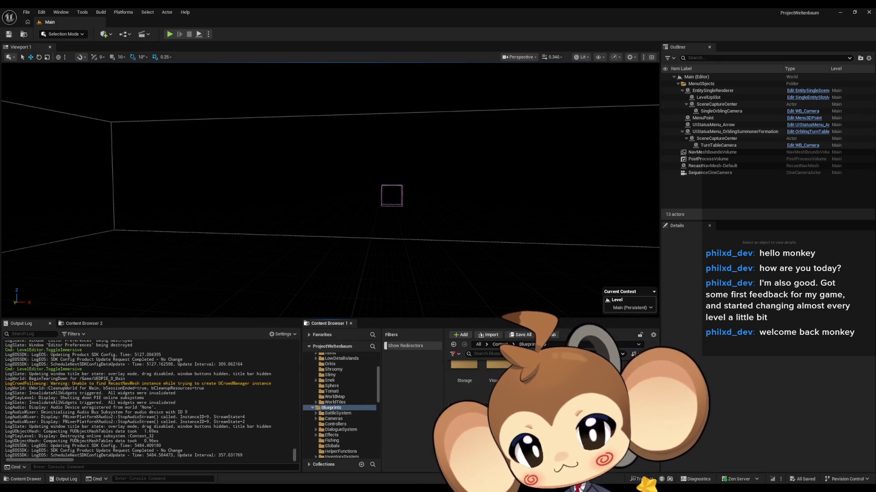
{"action": "scroll", "coordinate": [502, 402], "scroll_direction": "up", "scroll_amount": 5}
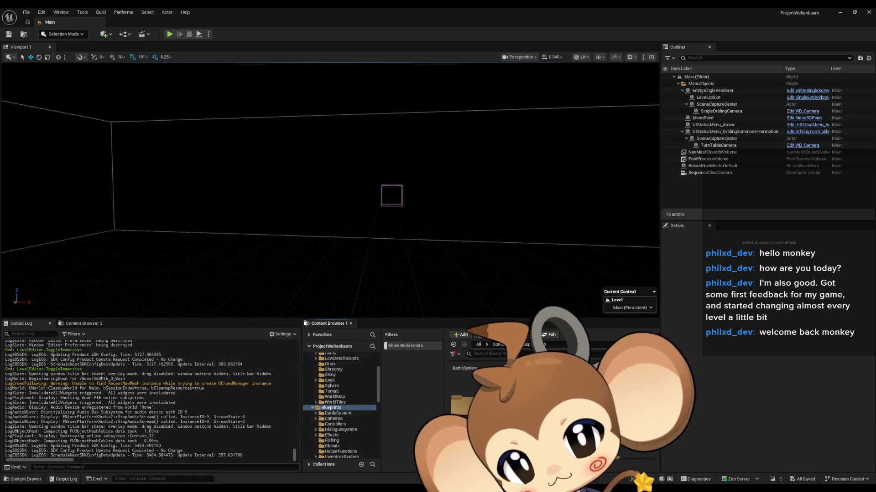
{"action": "left_click", "coordinate": [489, 345]}
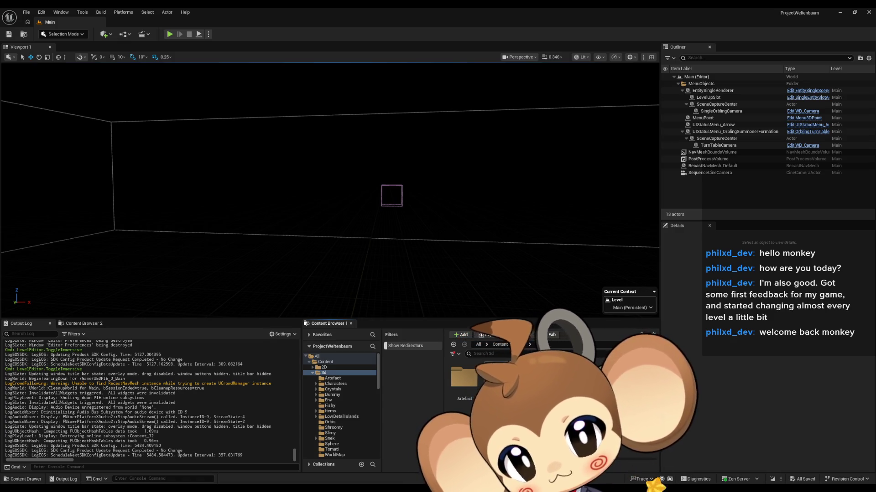
Open the PlayerArtefact skeletal mesh from the Artefact folder, frame it, then close its editor
{"action": "double_click", "coordinate": [473, 383]}
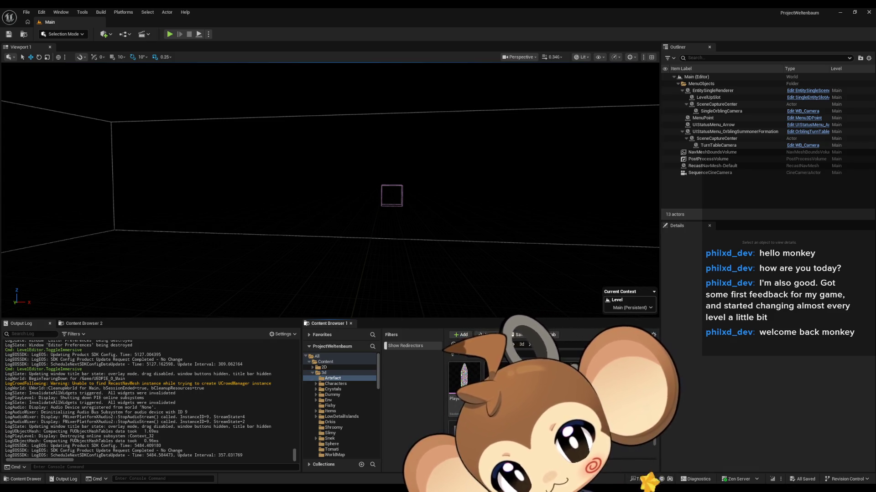
{"action": "double_click", "coordinate": [474, 382]}
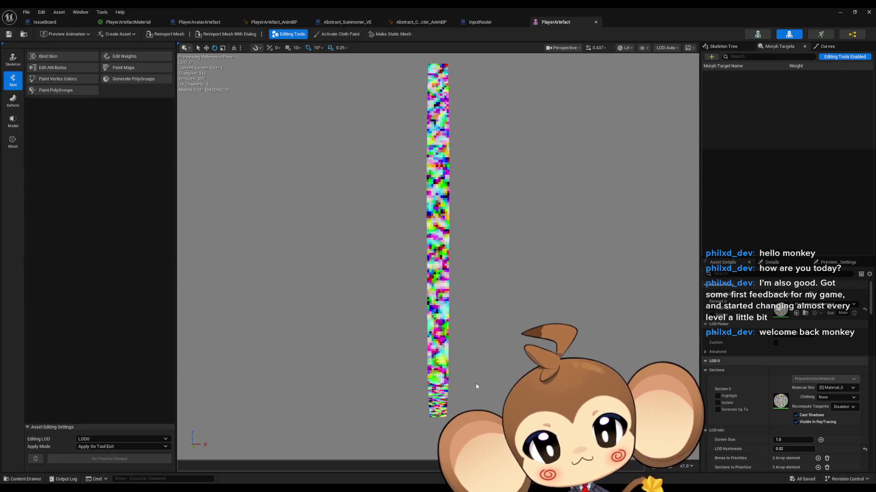
{"action": "left_click_drag", "start_coordinate": [526, 316], "coordinate": [479, 319]}
{"action": "key", "text": "f"}
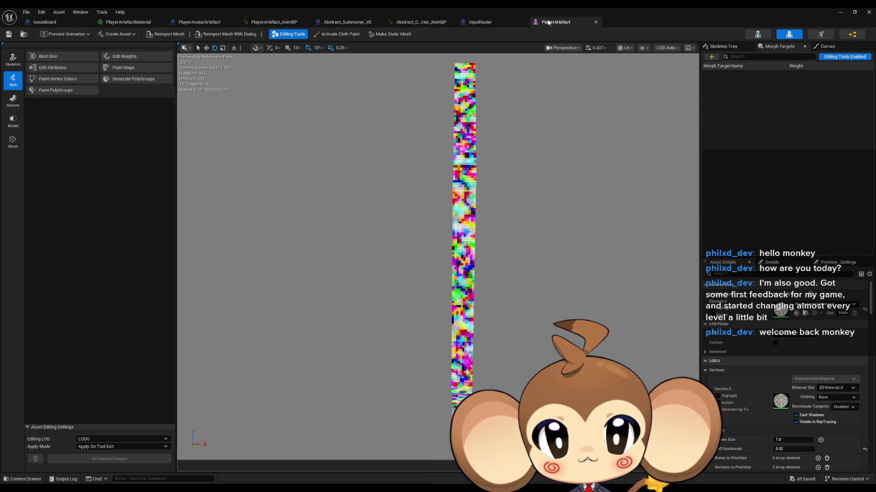
{"action": "middle_click", "coordinate": [548, 22]}
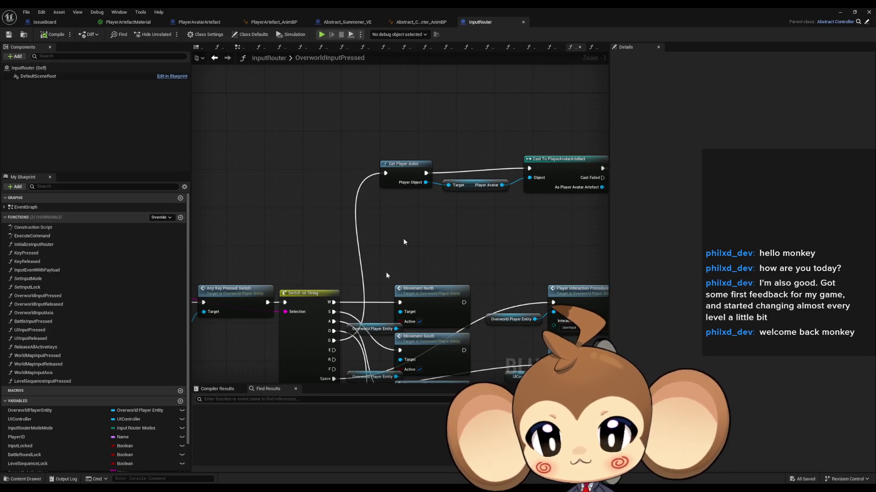
Restore the editor window and navigate to the 3d folder, then into Artefact
{"action": "double_click", "coordinate": [464, 7]}
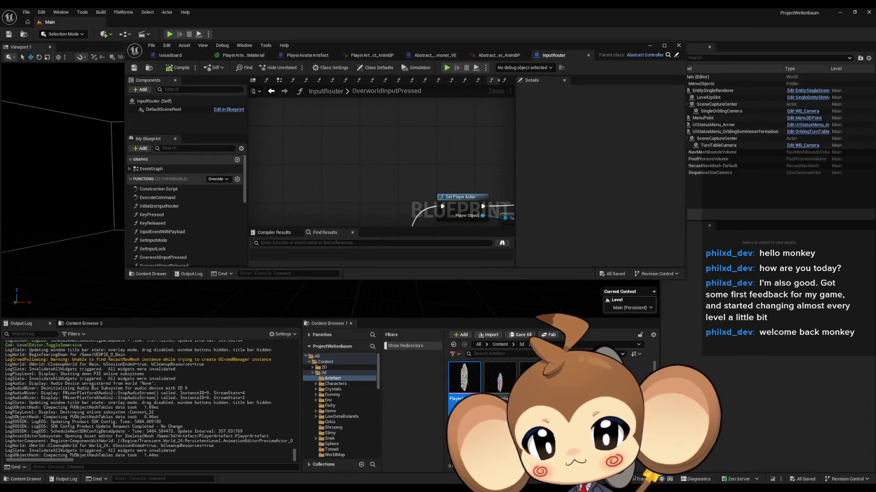
{"action": "left_click", "coordinate": [324, 372]}
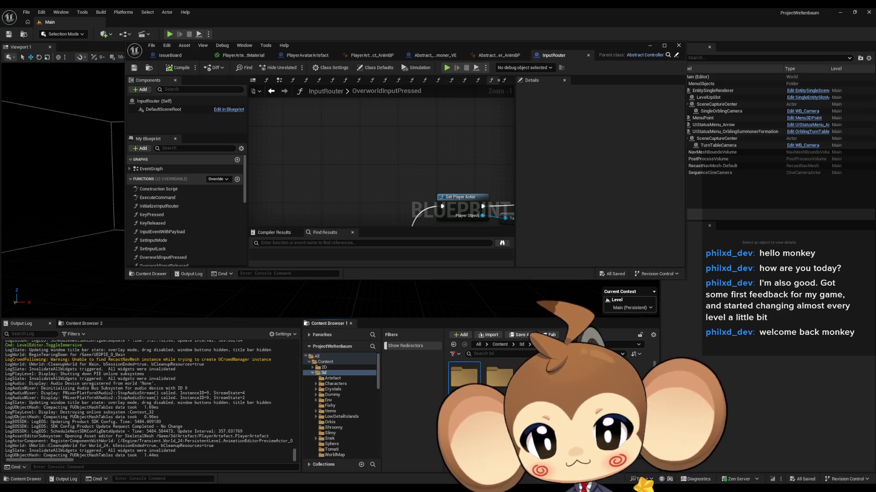
{"action": "double_click", "coordinate": [463, 376]}
Create a new Niagara System in the Artefact folder from the CompletelyEmpty emitter
{"action": "right_click", "coordinate": [543, 365]}
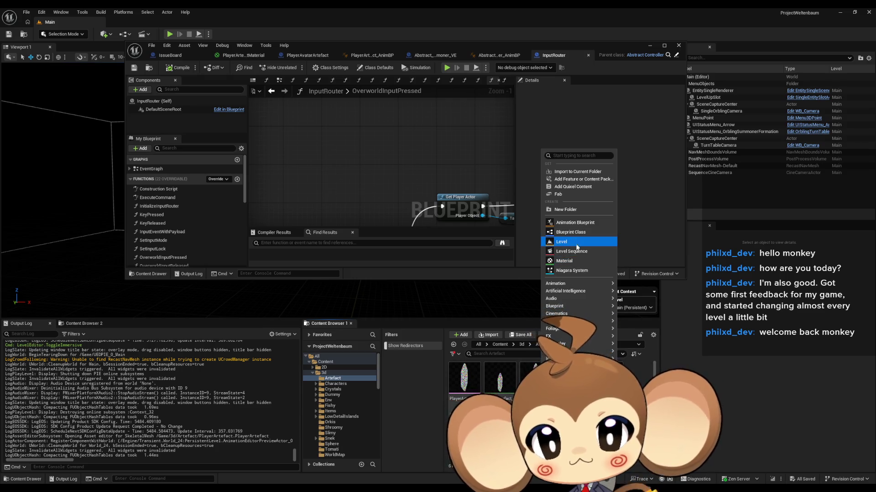
{"action": "mouse_move", "coordinate": [570, 314]}
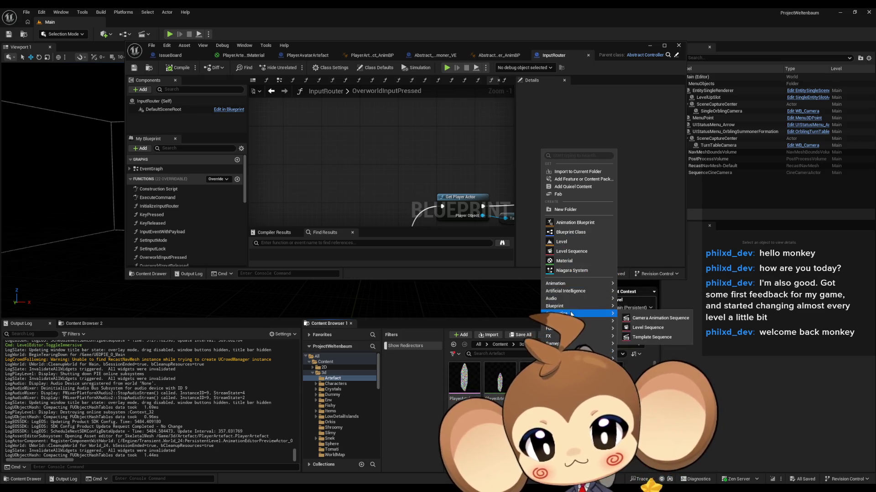
{"action": "mouse_move", "coordinate": [566, 367]}
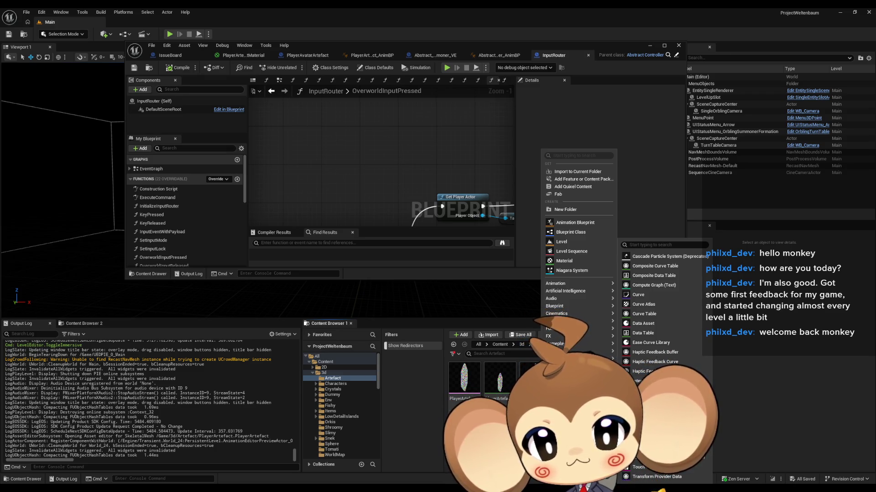
{"action": "mouse_move", "coordinate": [574, 321]}
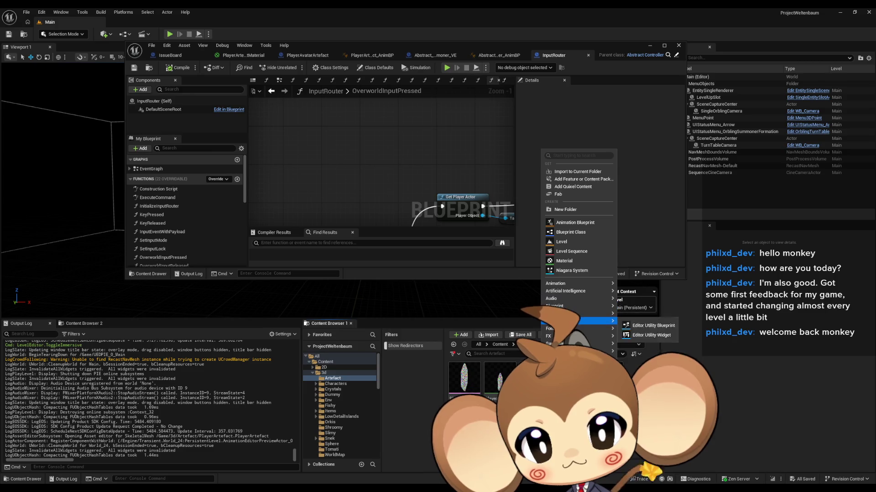
{"action": "mouse_move", "coordinate": [574, 389]}
{"action": "mouse_move", "coordinate": [575, 358]}
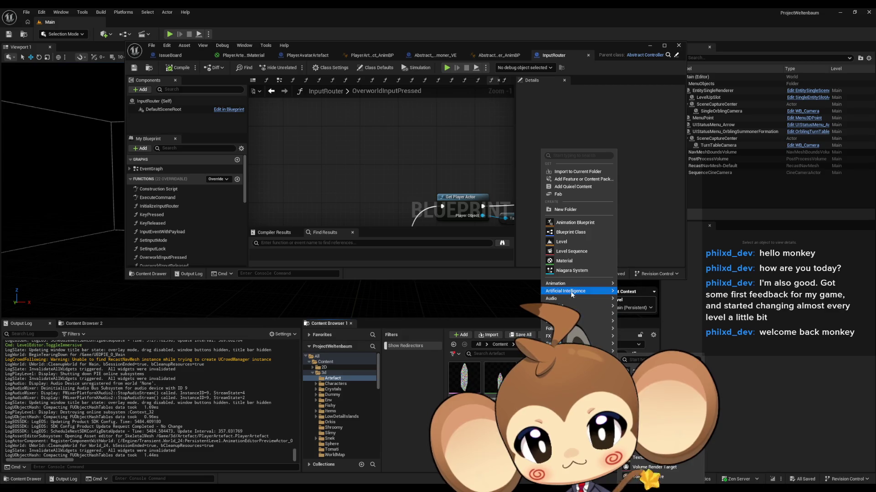
{"action": "left_click", "coordinate": [571, 272]}
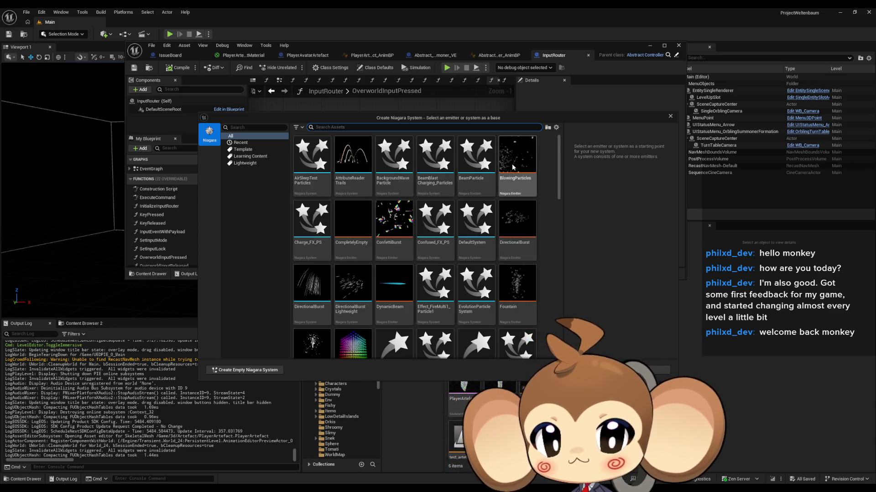
{"action": "mouse_move", "coordinate": [476, 204]}
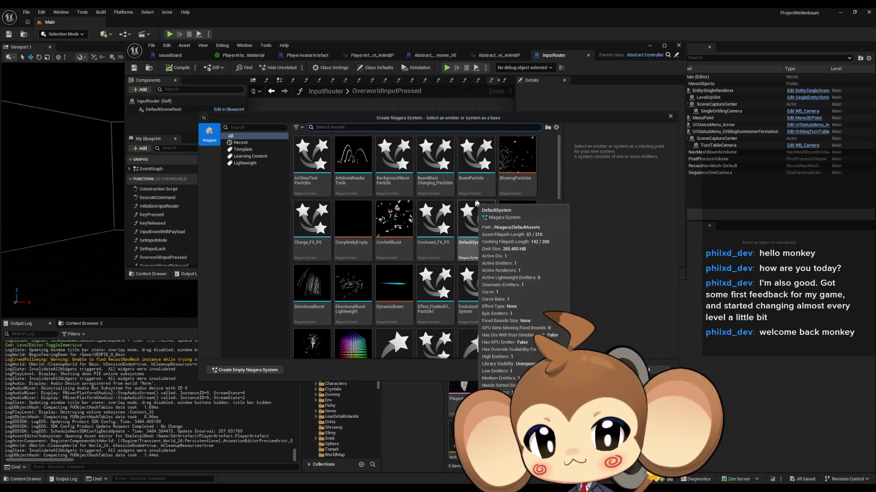
{"action": "left_click", "coordinate": [353, 228]}
{"action": "left_click", "coordinate": [647, 369]}
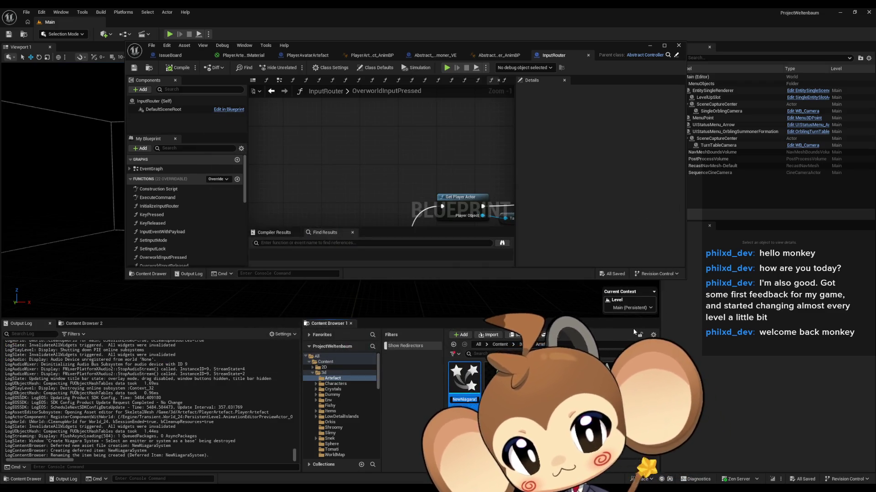
Name the new system Artefact_Arcing_PS and open it in the Niagara editor
{"action": "type", "text": "A"}
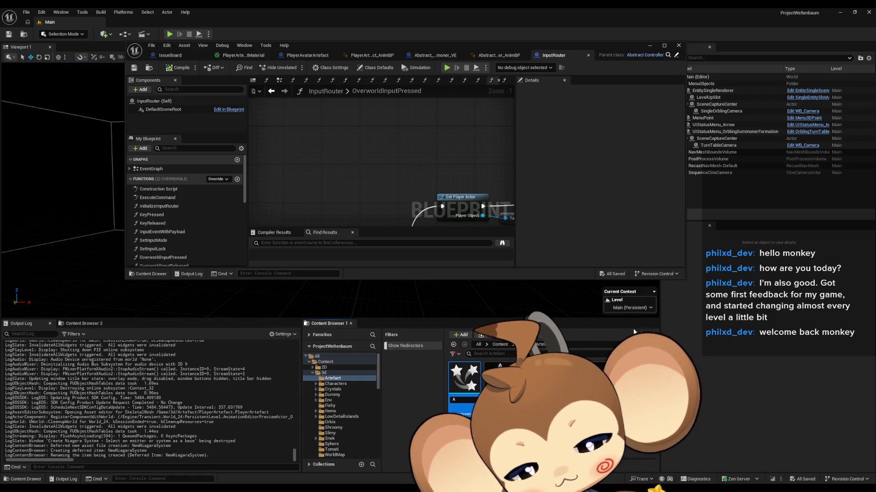
{"action": "type", "text": "rtefact"}
{"action": "type", "text": "_Ac"}
{"action": "type", "text": "rcing"}
{"action": "type", "text": "_PS"}
{"action": "key", "text": "Return"}
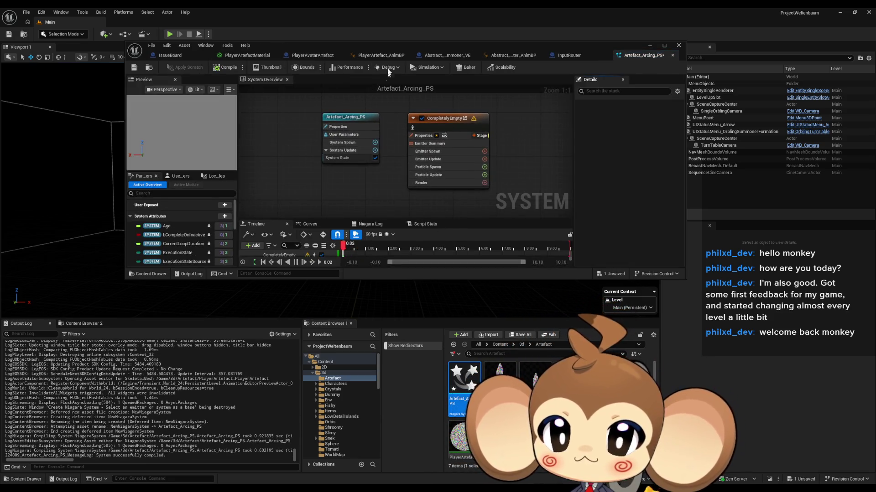
{"action": "double_click", "coordinate": [392, 45]}
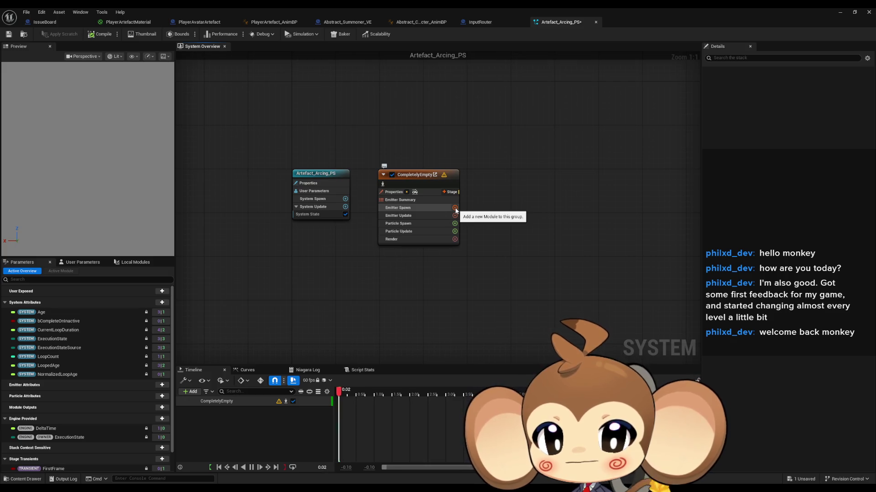
Search the Particle Spawn module list for 'sample mesh' and add Sample Skeletal Mesh
{"action": "left_click", "coordinate": [455, 224]}
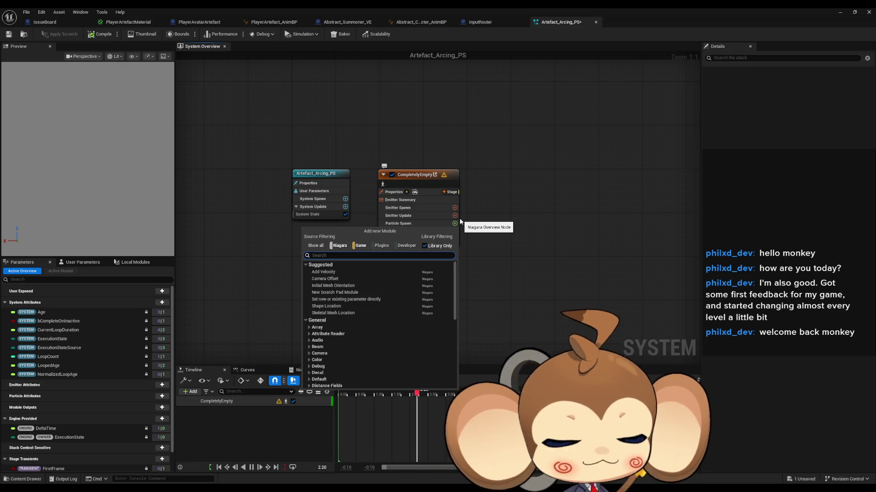
{"action": "type", "text": "sample"}
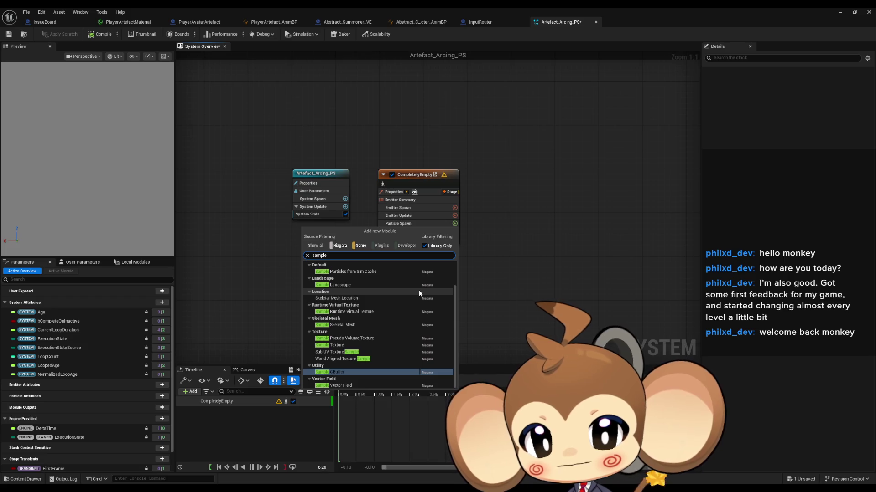
{"action": "scroll", "coordinate": [419, 292], "scroll_direction": "up", "scroll_amount": 2}
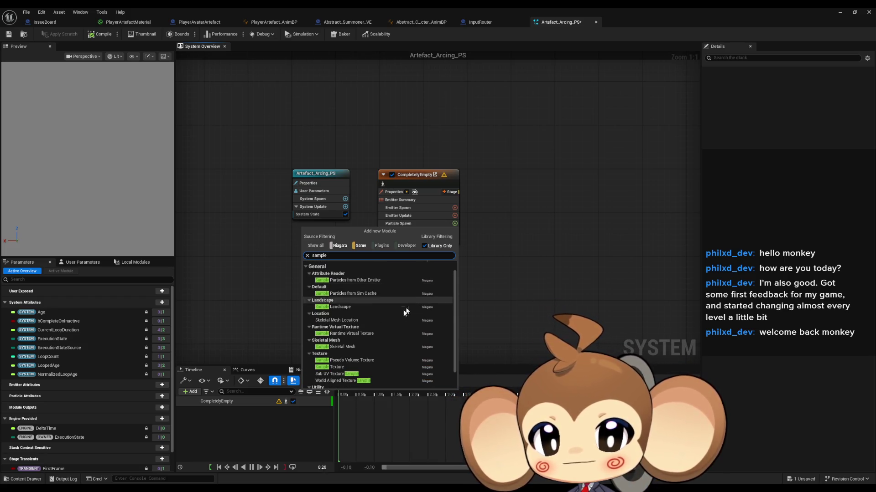
{"action": "mouse_move", "coordinate": [340, 323]}
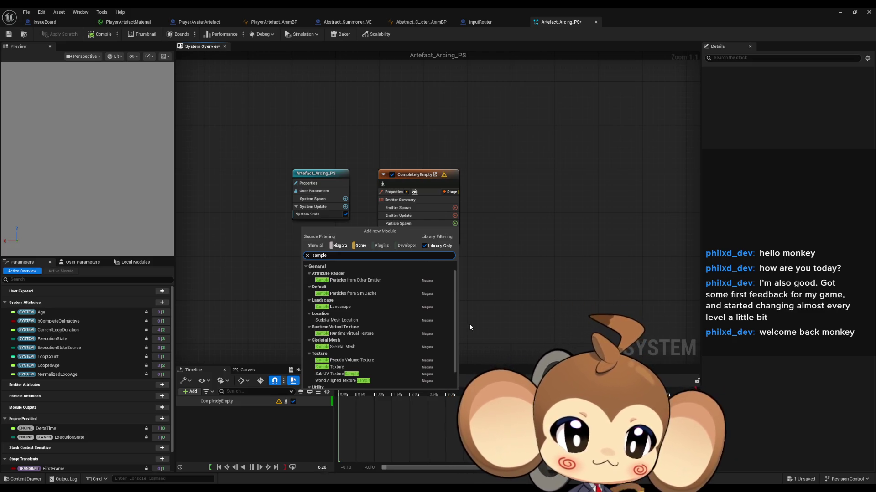
{"action": "type", "text": "mesh"}
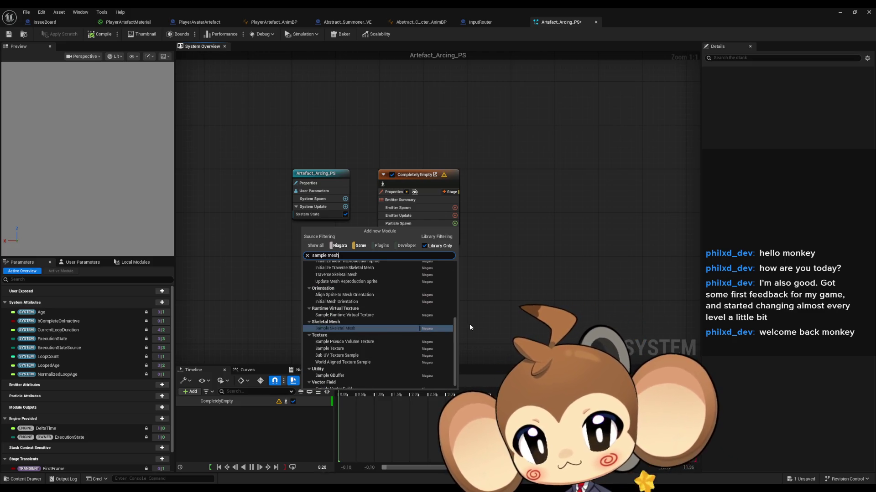
{"action": "scroll", "coordinate": [364, 299], "scroll_direction": "up", "scroll_amount": 5}
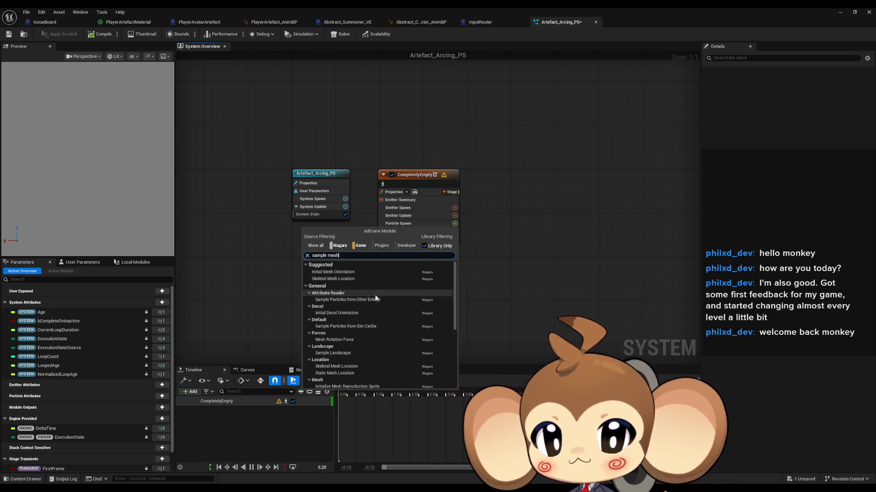
{"action": "scroll", "coordinate": [372, 301], "scroll_direction": "down", "scroll_amount": 1}
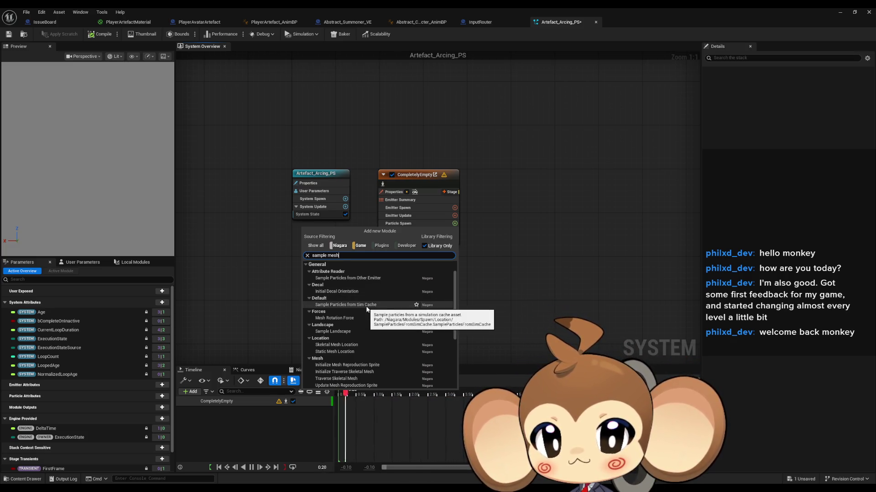
{"action": "scroll", "coordinate": [360, 303], "scroll_direction": "down", "scroll_amount": 1}
{"action": "scroll", "coordinate": [360, 297], "scroll_direction": "down", "scroll_amount": 1}
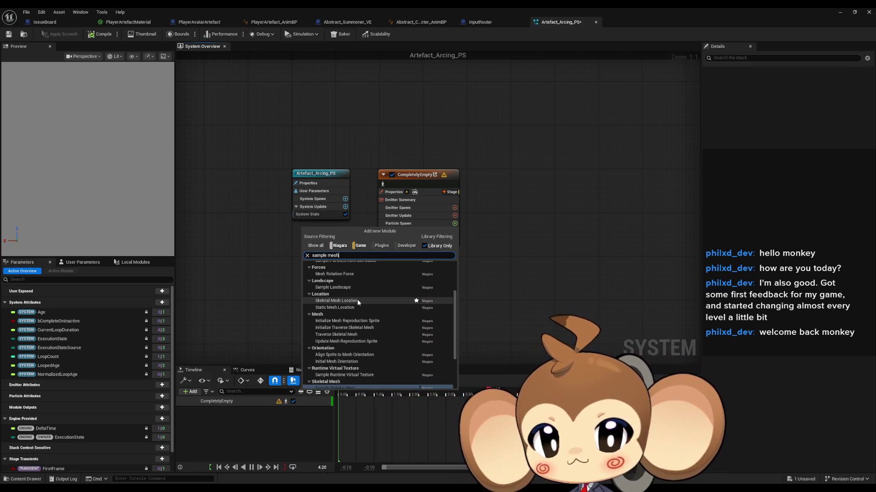
{"action": "scroll", "coordinate": [357, 299], "scroll_direction": "down", "scroll_amount": 1}
{"action": "scroll", "coordinate": [365, 294], "scroll_direction": "down", "scroll_amount": 1}
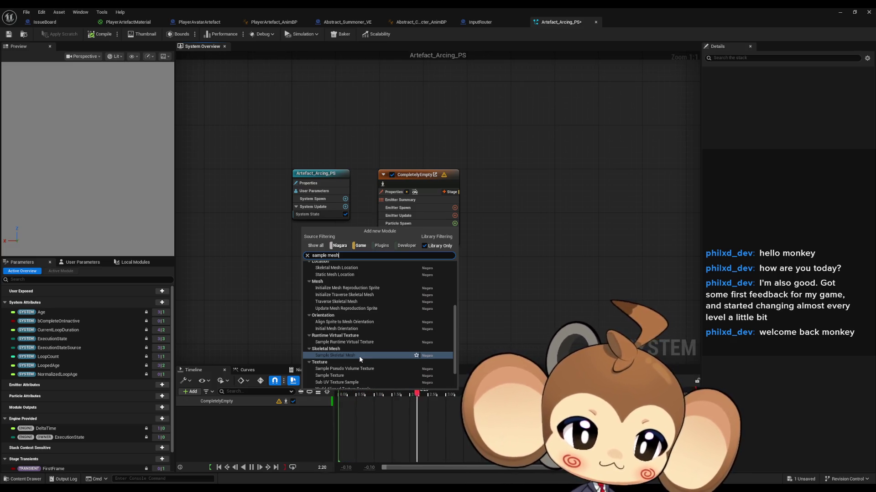
{"action": "left_click", "coordinate": [360, 356]}
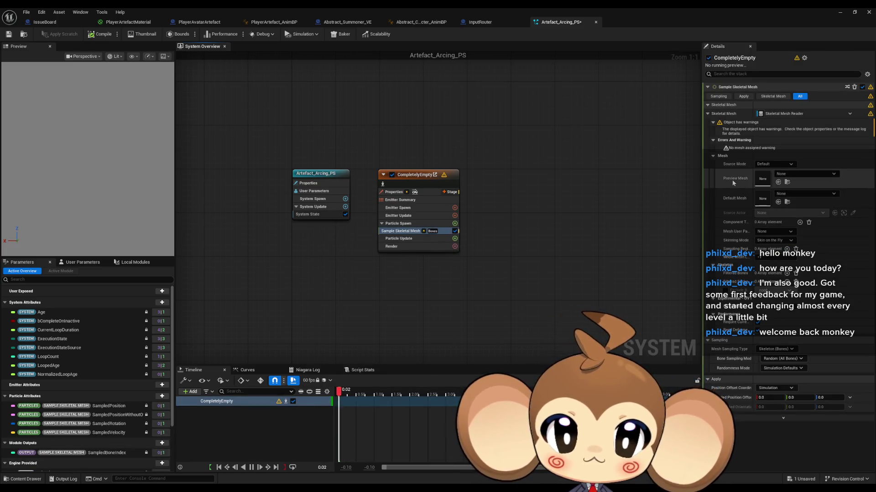
Set Preview Mesh and Default Mesh to PlayerArtefact and choose Source as the Source Mode
{"action": "left_click", "coordinate": [789, 174]}
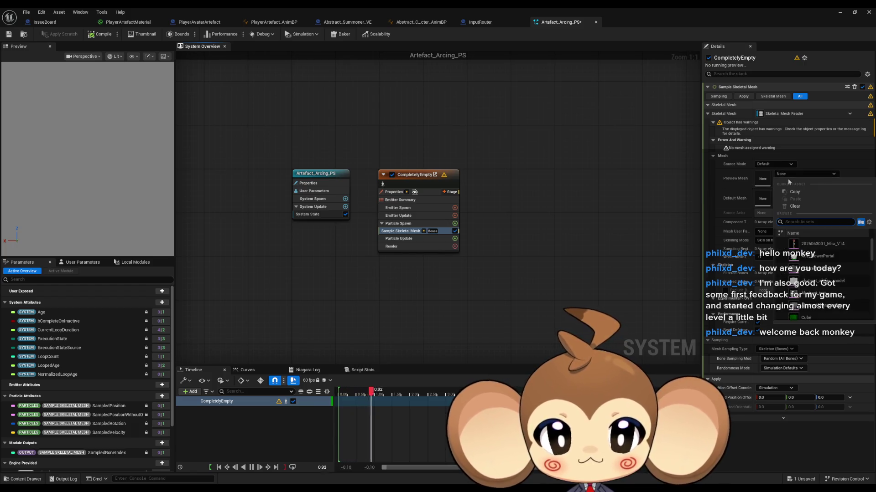
{"action": "type", "text": "arte"}
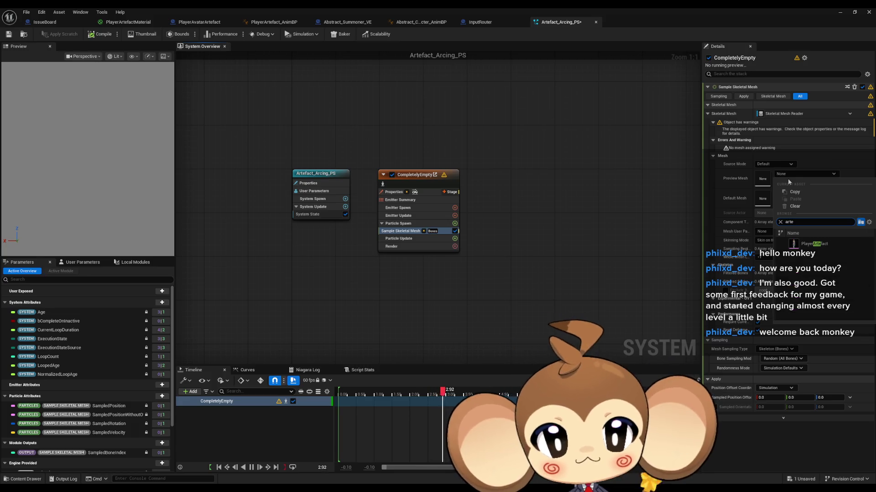
{"action": "left_click", "coordinate": [814, 243]}
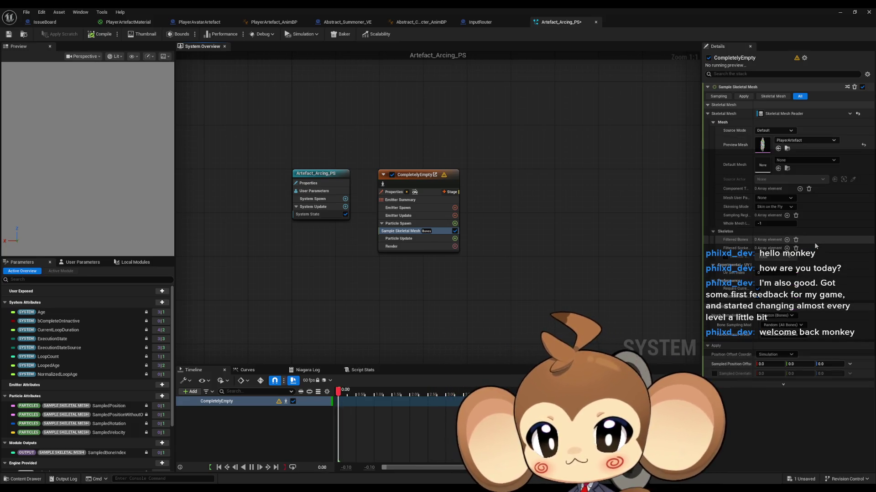
{"action": "left_click", "coordinate": [790, 160]}
{"action": "type", "text": "a"}
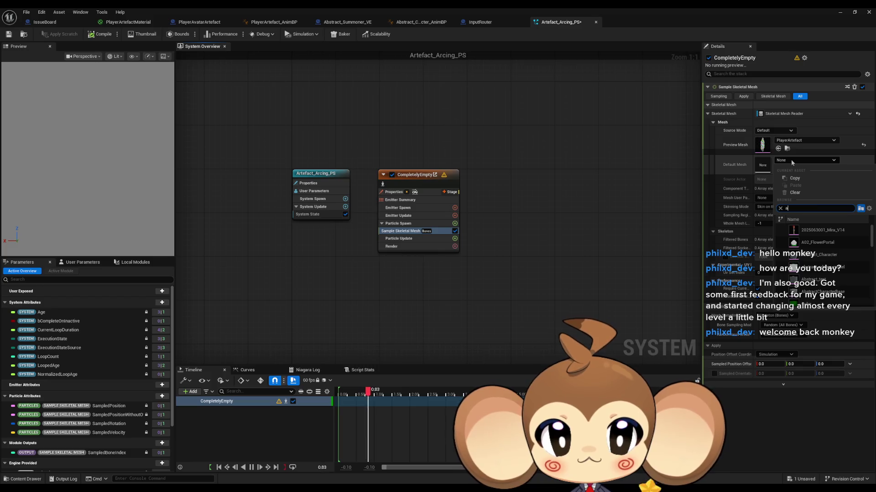
{"action": "type", "text": "rte"}
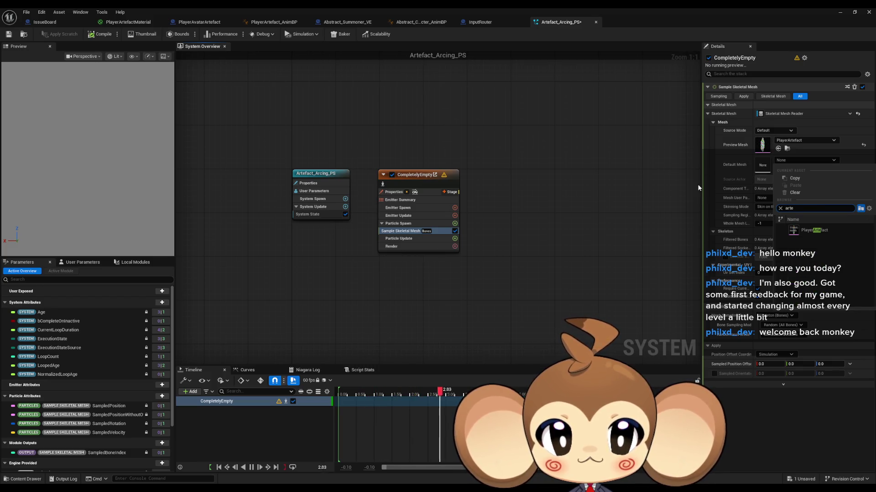
{"action": "left_click", "coordinate": [808, 232]}
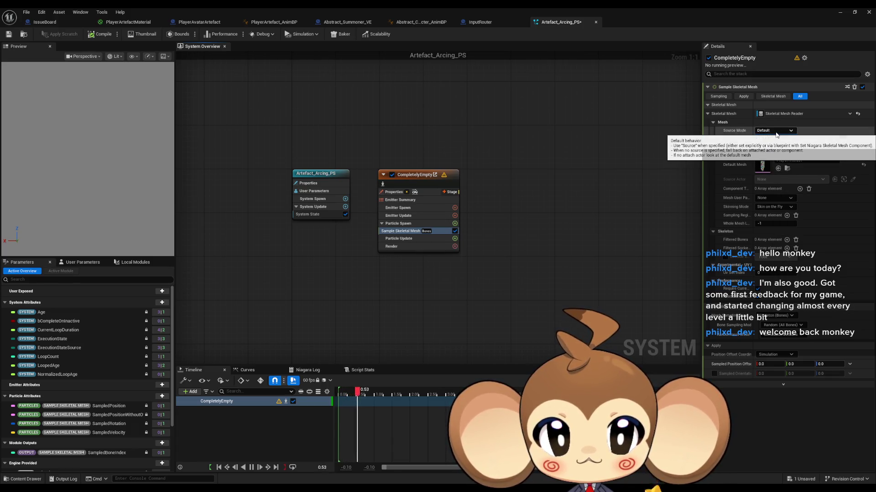
{"action": "left_click", "coordinate": [777, 133]}
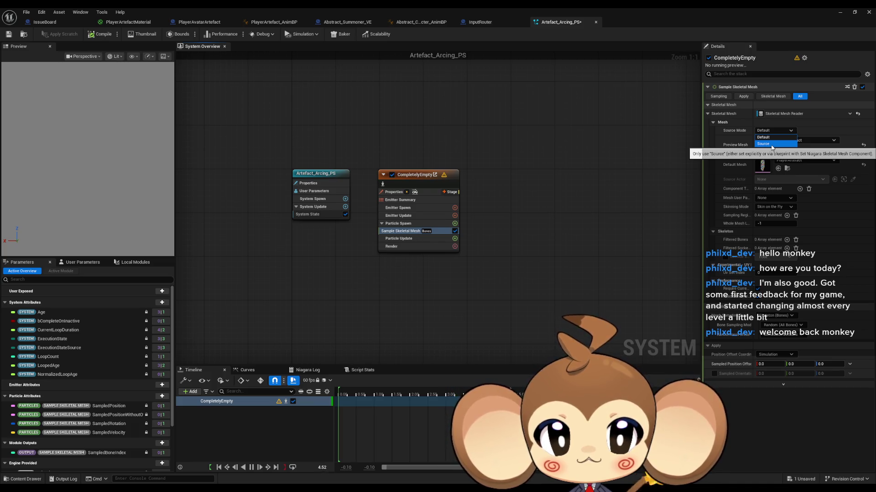
{"action": "left_click", "coordinate": [772, 144]}
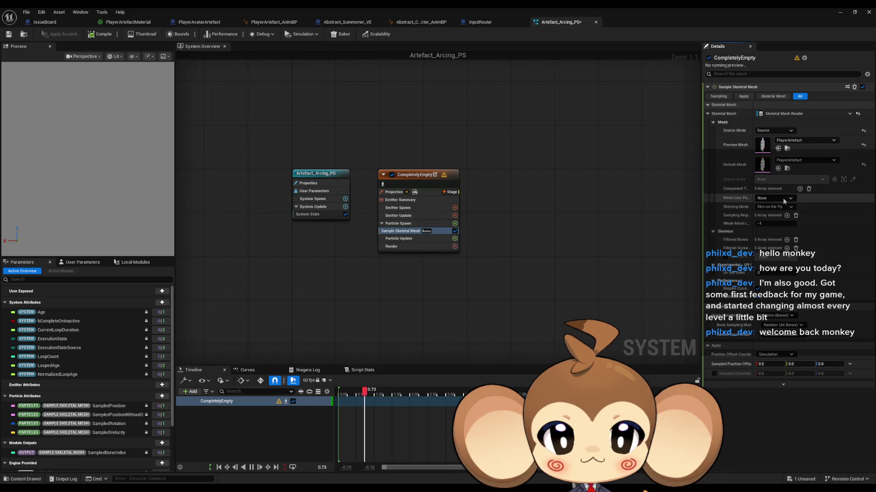
Keep Skinning Mode at Skin on the Fly and switch Mesh Sampling Type to Skeleton (Sockets)
{"action": "left_click", "coordinate": [786, 209]}
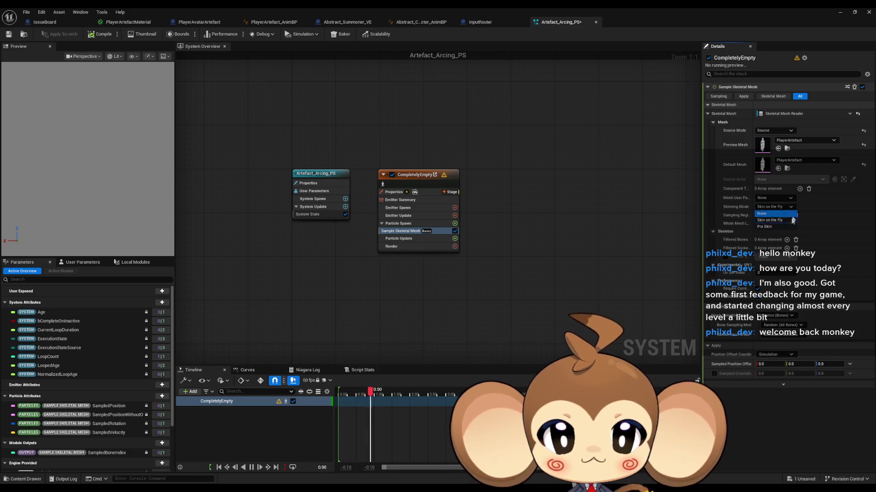
{"action": "left_click", "coordinate": [776, 221]}
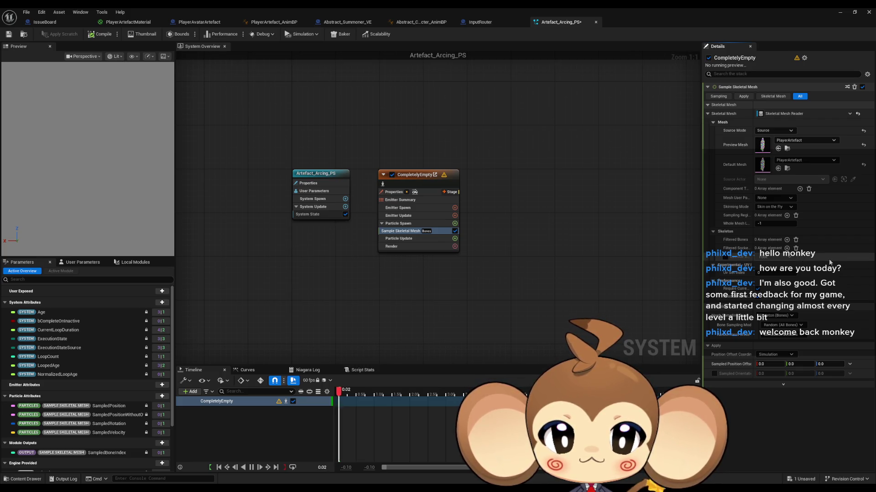
{"action": "left_click", "coordinate": [780, 315]}
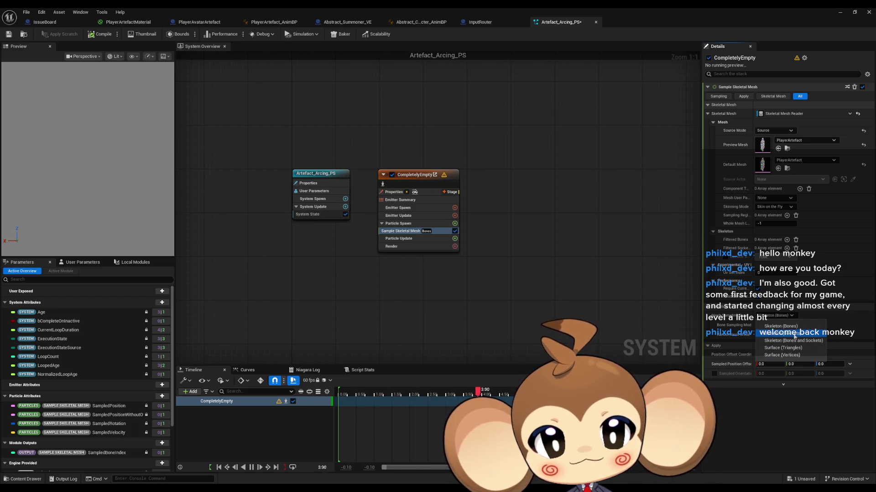
{"action": "left_click", "coordinate": [794, 336]}
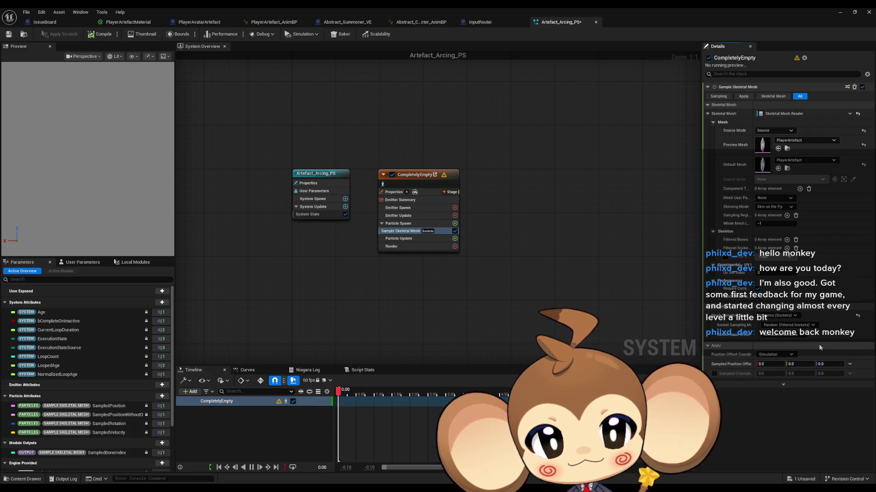
Leave Socket Sampling at random filtered and Randomness at simulation defaults, then open Particle Spawn's module list
{"action": "left_click", "coordinate": [789, 325]}
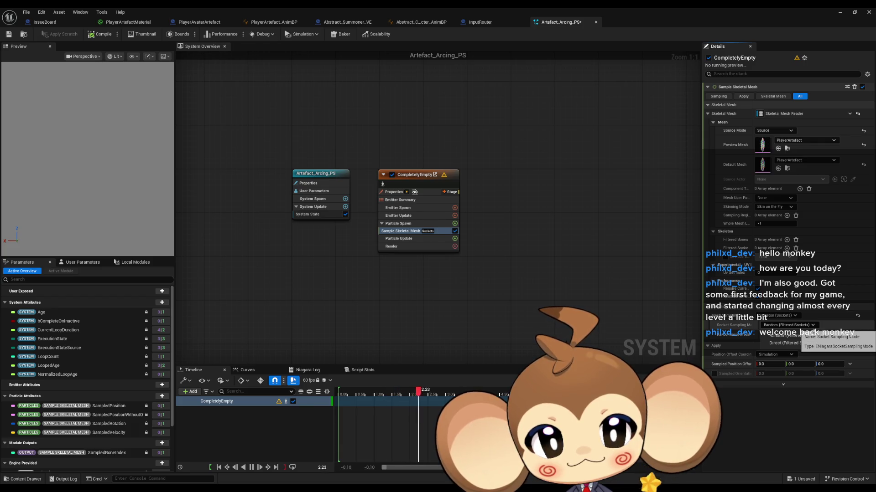
{"action": "left_click", "coordinate": [797, 337]}
{"action": "left_click", "coordinate": [798, 339]}
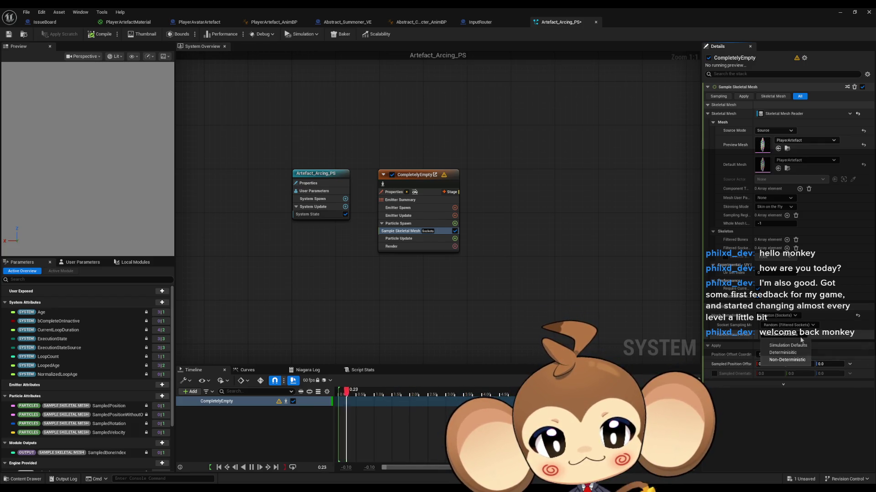
{"action": "left_click", "coordinate": [786, 345]}
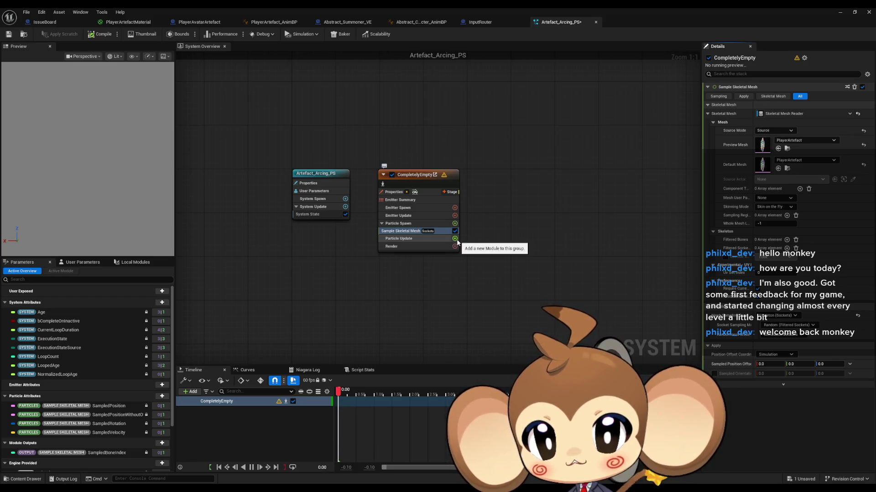
{"action": "left_click", "coordinate": [455, 224]}
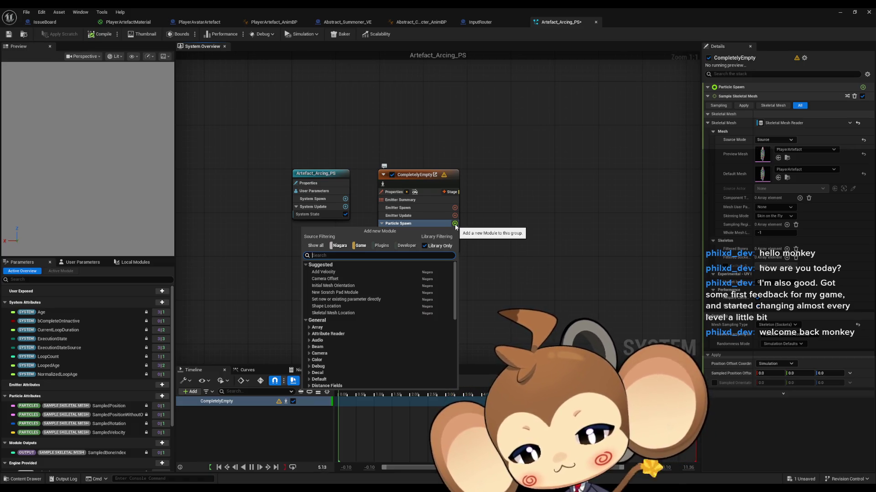
{"action": "type", "text": "ribon"}
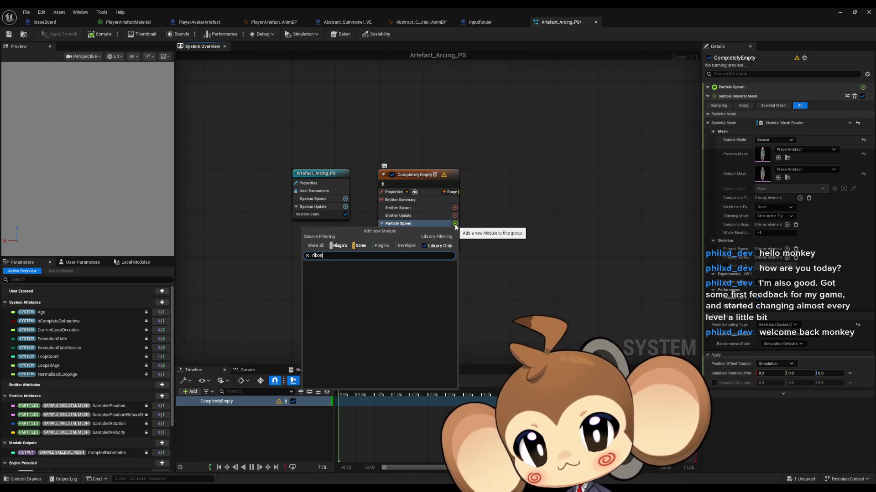
{"action": "key", "text": "BackSpace"}
{"action": "key", "text": "BackSpace"}
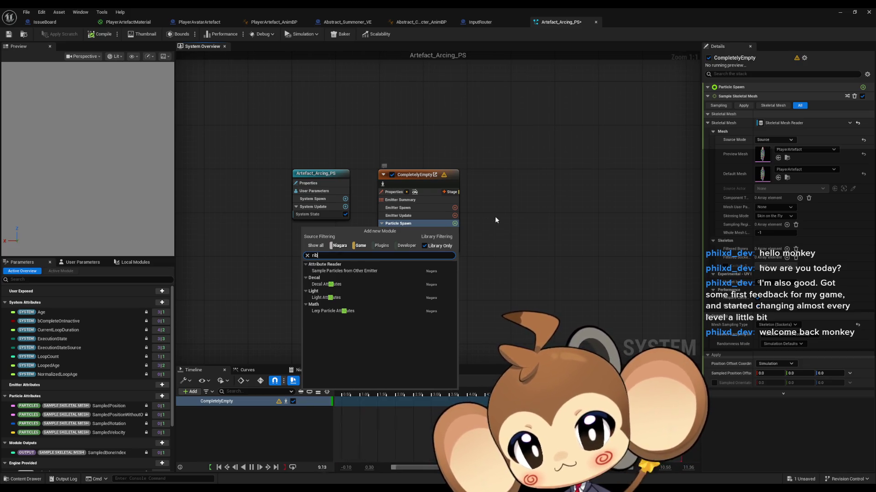
{"action": "key", "text": "Escape"}
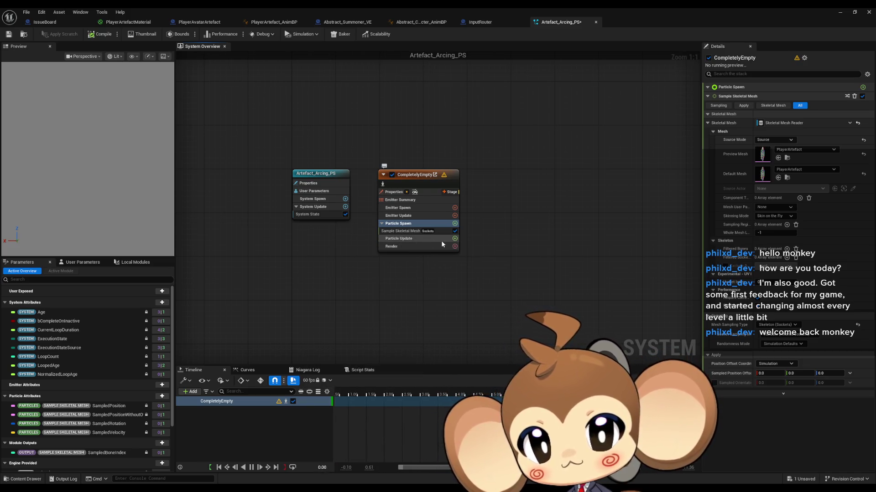
{"action": "left_click", "coordinate": [455, 239]}
{"action": "type", "text": "ri"}
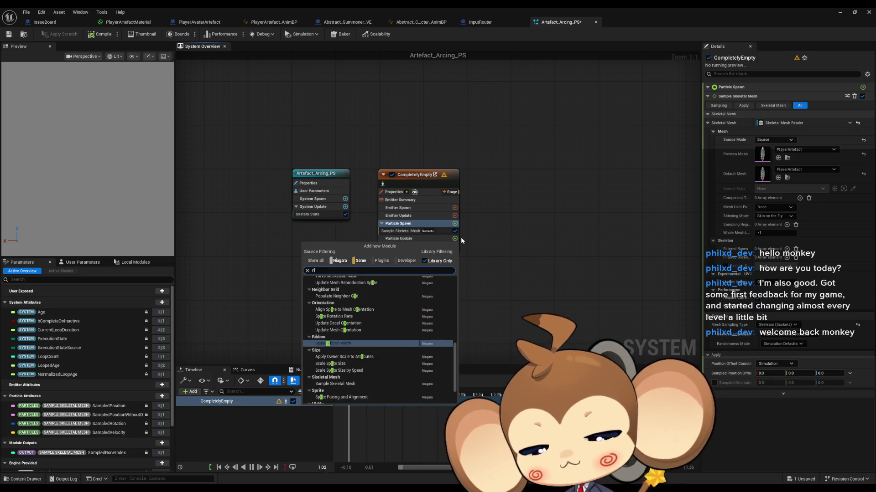
{"action": "type", "text": "b"}
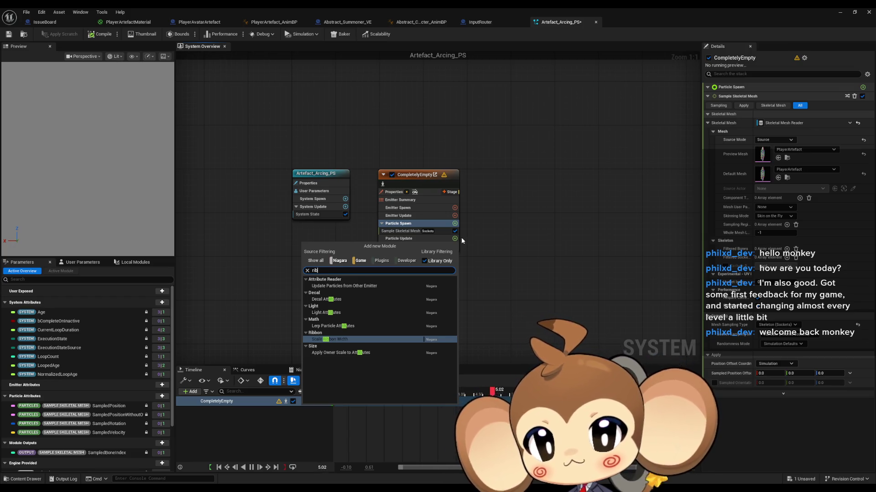
{"action": "key", "text": "Escape"}
{"action": "left_click", "coordinate": [455, 207]}
{"action": "type", "text": "rib"}
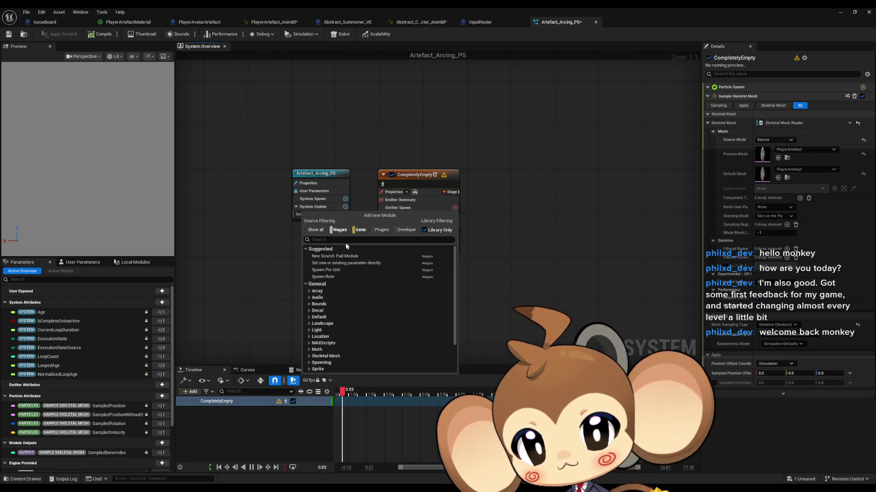
{"action": "type", "text": "o"}
{"action": "key", "text": "Escape"}
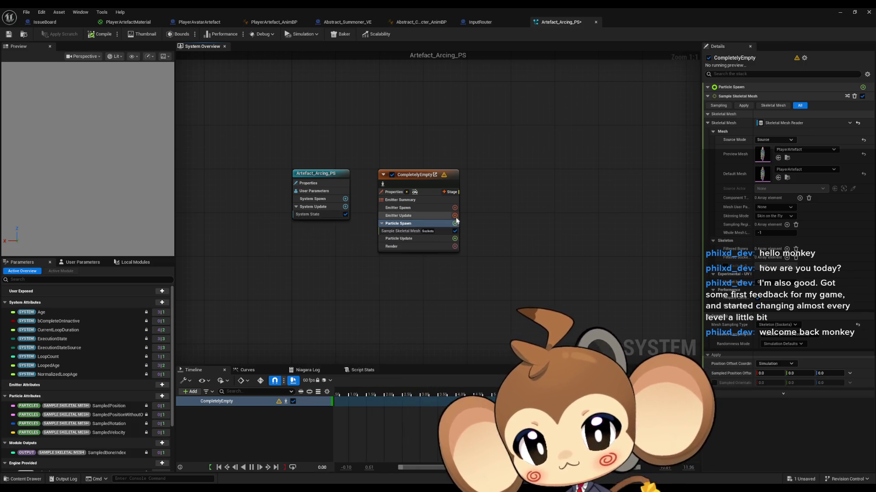
{"action": "left_click", "coordinate": [455, 216]}
{"action": "type", "text": "rib"}
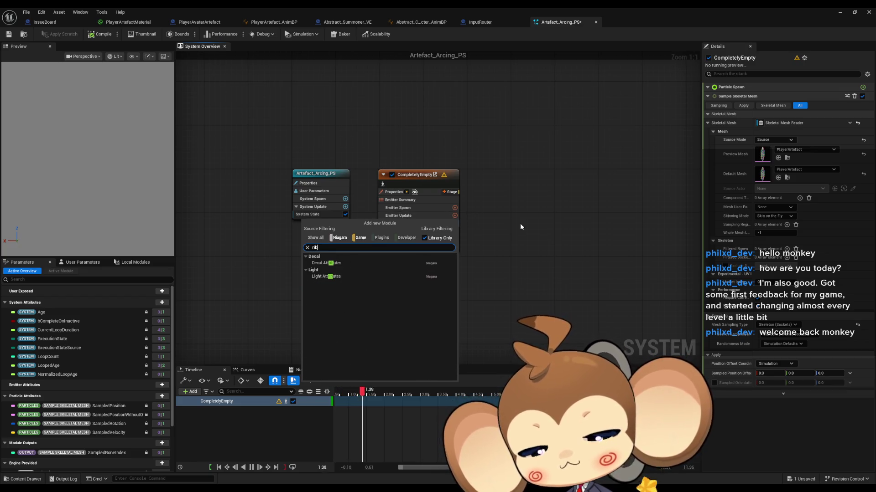
{"action": "key", "text": "Escape"}
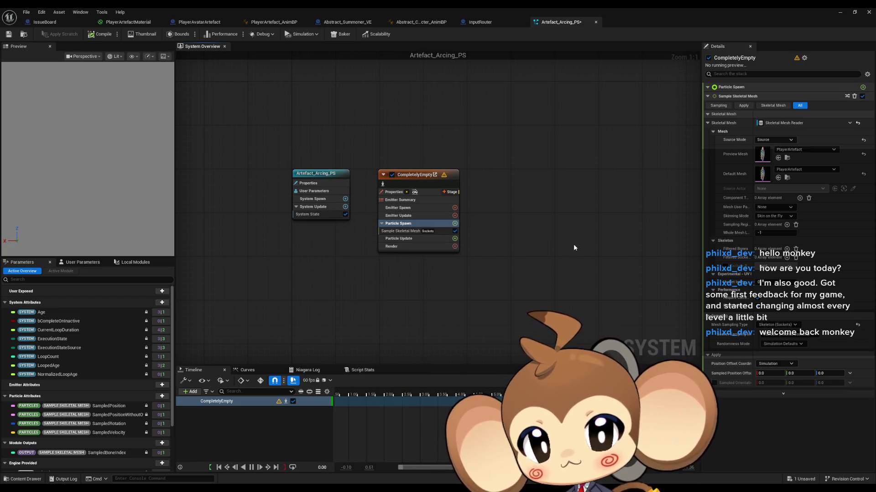
{"action": "double_click", "coordinate": [462, 8]}
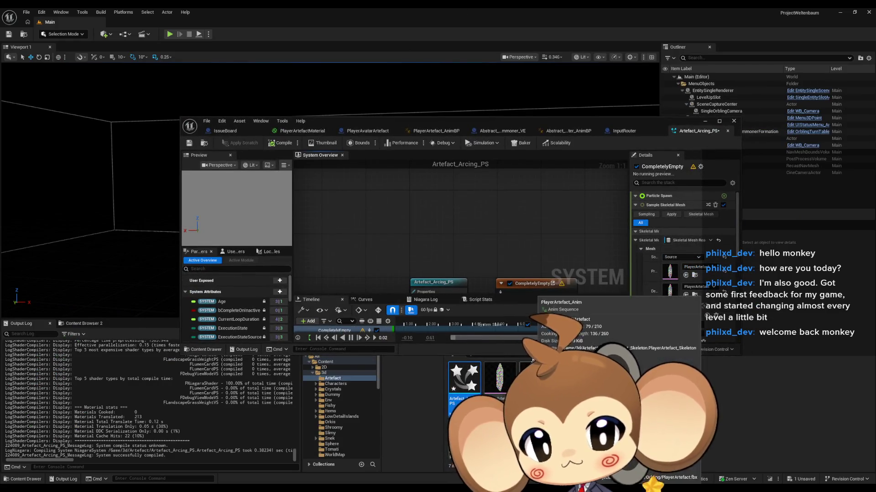
Browse the Content Browser through Blueprints > BattleSystem > Abilities > AbilityAssets > SpecialAbilities to BeamBlast
{"action": "left_click_drag", "start_coordinate": [491, 123], "coordinate": [466, 88]}
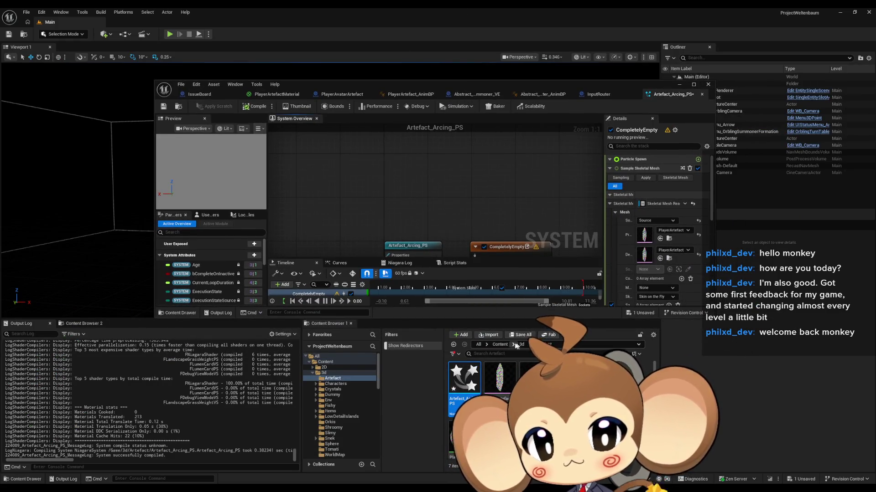
{"action": "double_click", "coordinate": [535, 377]}
{"action": "double_click", "coordinate": [464, 377]}
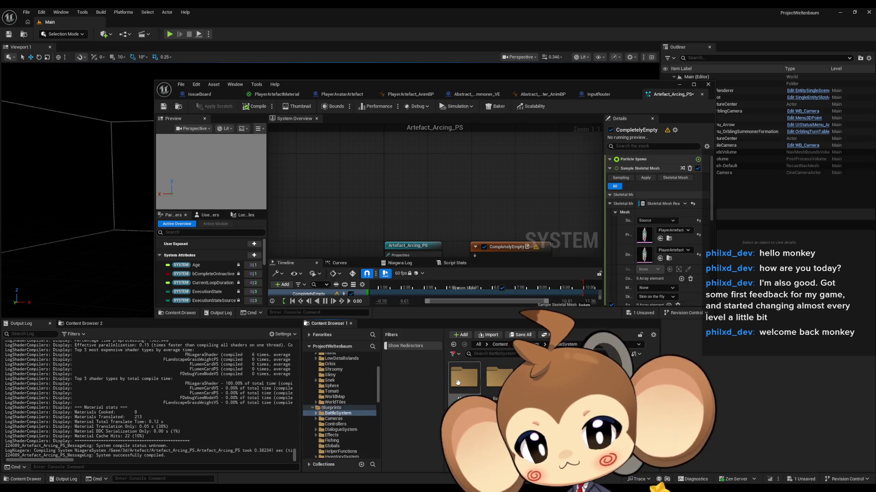
{"action": "double_click", "coordinate": [458, 382]}
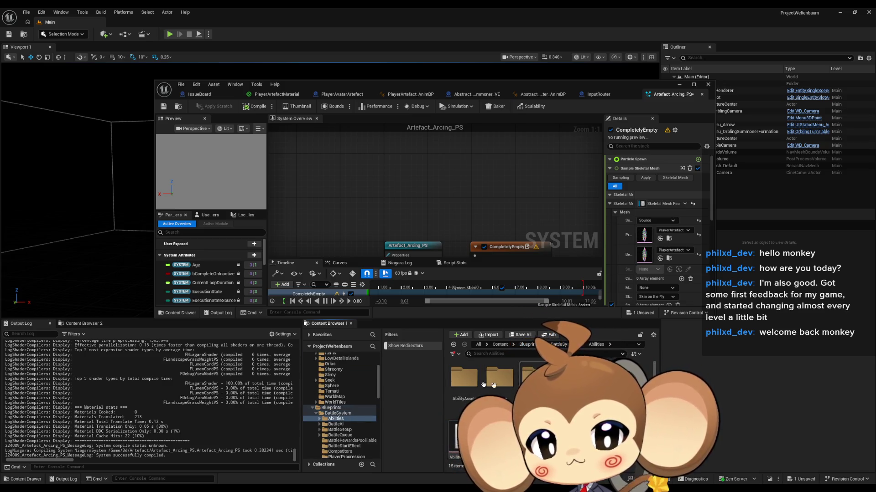
{"action": "double_click", "coordinate": [464, 376]}
{"action": "double_click", "coordinate": [535, 433]}
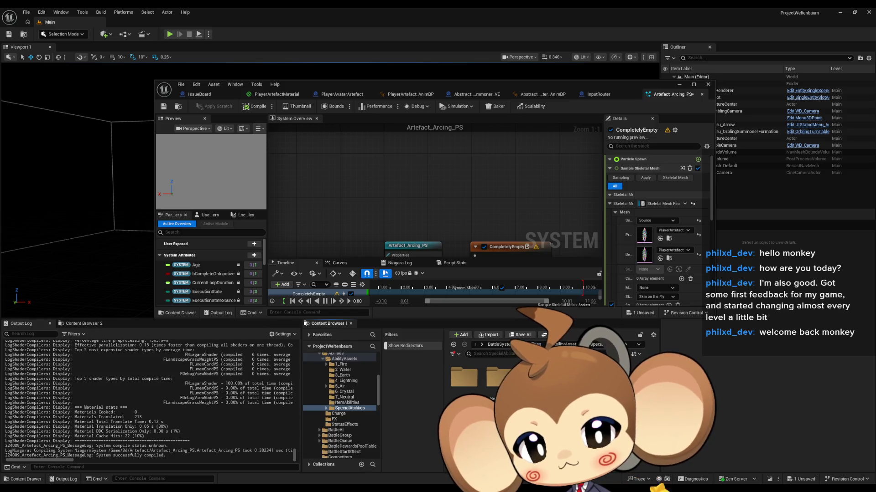
{"action": "double_click", "coordinate": [497, 377]}
{"action": "double_click", "coordinate": [529, 375]}
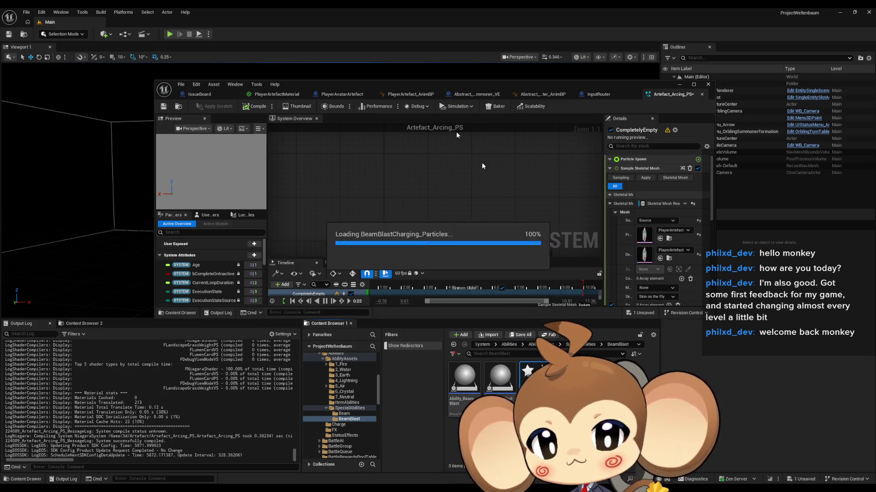
Open BeamBlastCharging_Particles, review its Fountain emitter's Emitter State, Spawn Rate and Sprite Renderer, then close it
{"action": "double_click", "coordinate": [363, 83]}
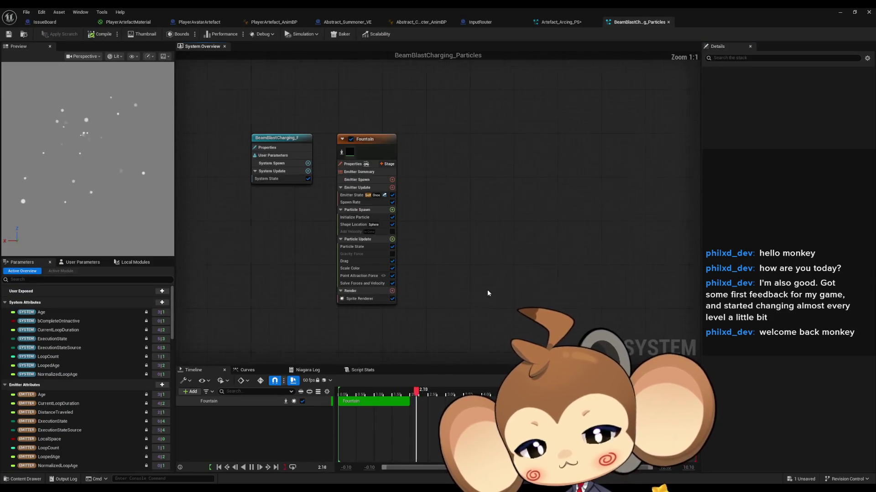
{"action": "left_click_drag", "start_coordinate": [458, 277], "coordinate": [512, 296]}
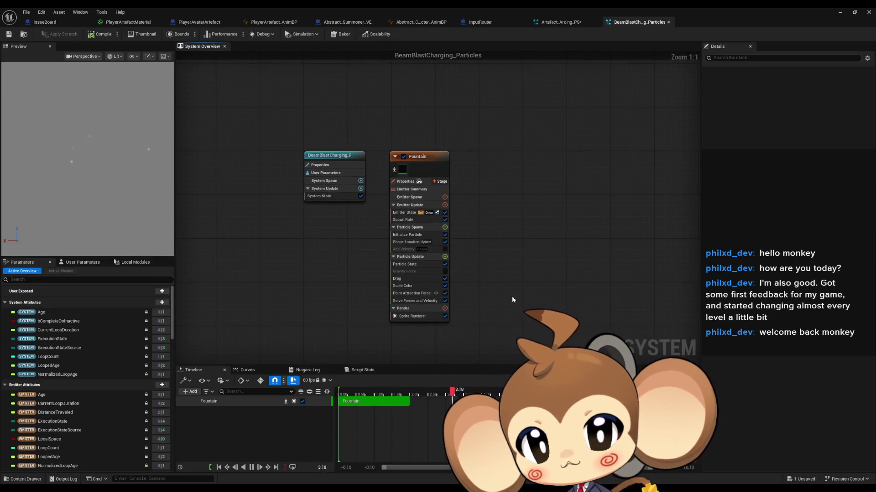
{"action": "left_click", "coordinate": [405, 214]}
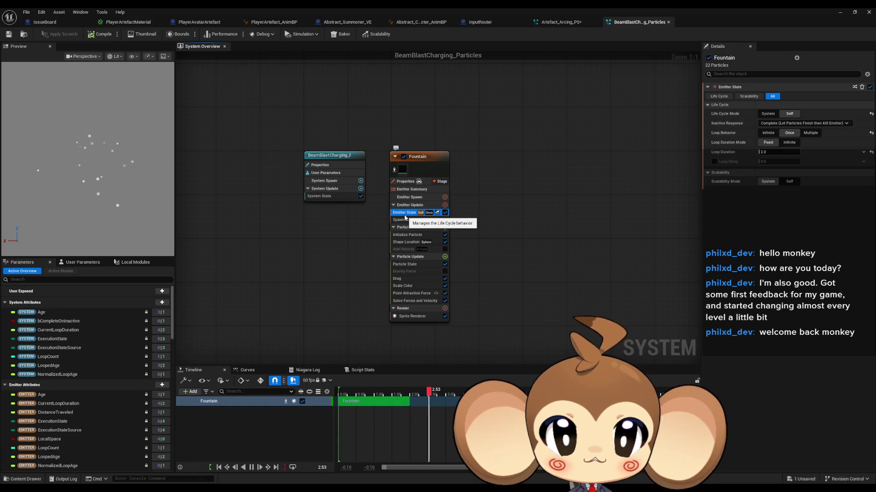
{"action": "left_click", "coordinate": [404, 219]}
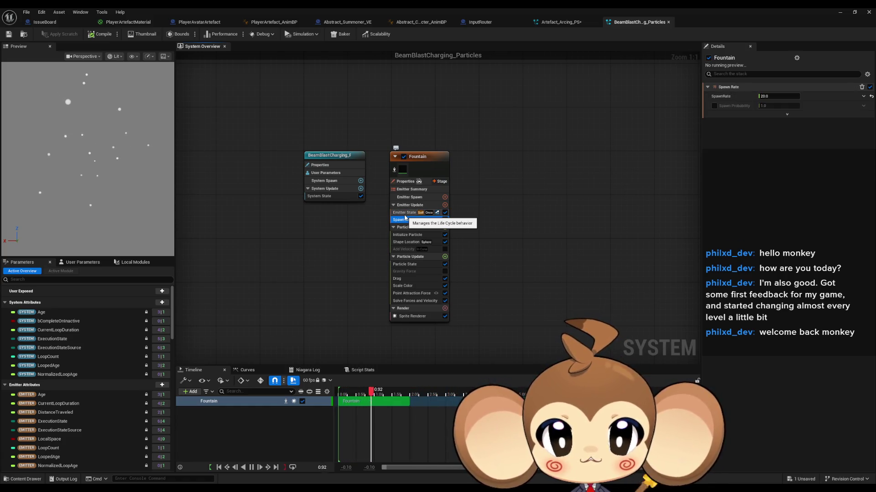
{"action": "key", "text": "Down"}
{"action": "key", "text": "Down"}
{"action": "key", "text": "Down"}
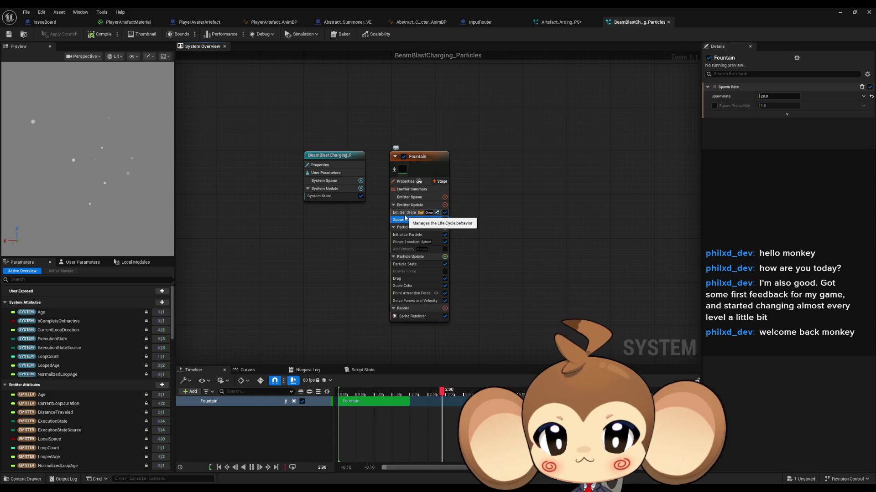
{"action": "key", "text": "Down"}
{"action": "key", "text": "Down"}
{"action": "key", "text": "Down"}
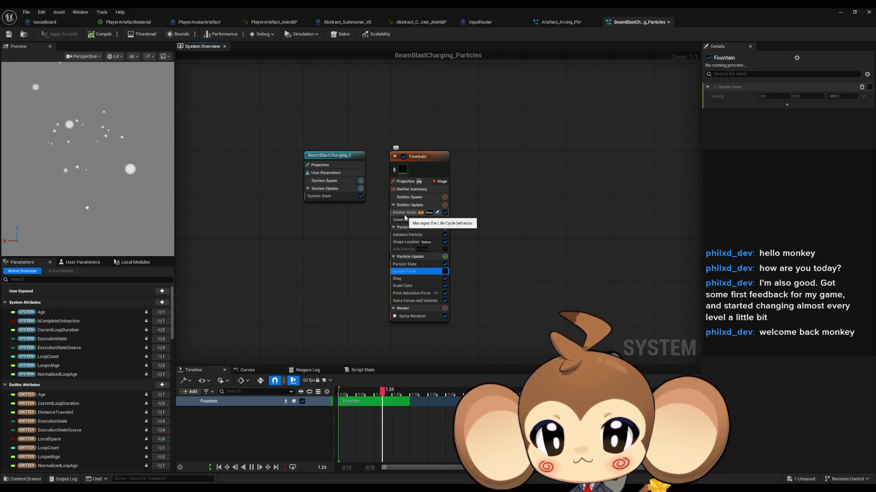
{"action": "key", "text": "Down"}
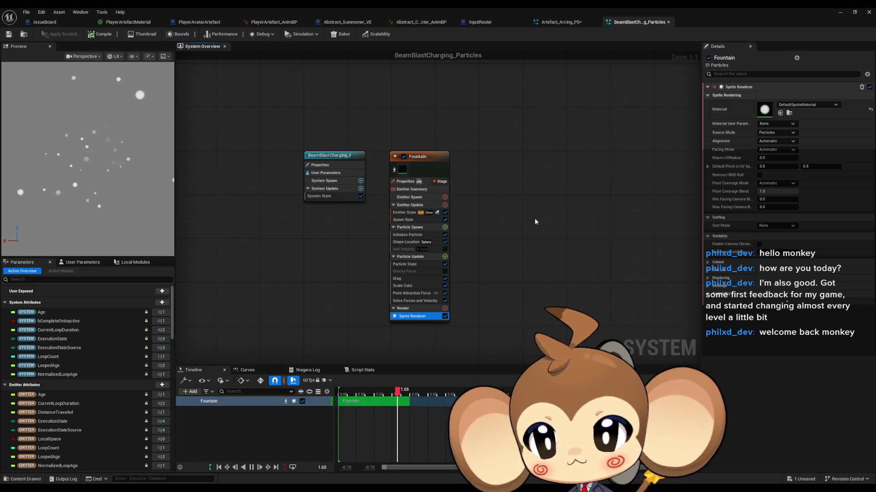
{"action": "left_click", "coordinate": [668, 22]}
{"action": "double_click", "coordinate": [595, 12]}
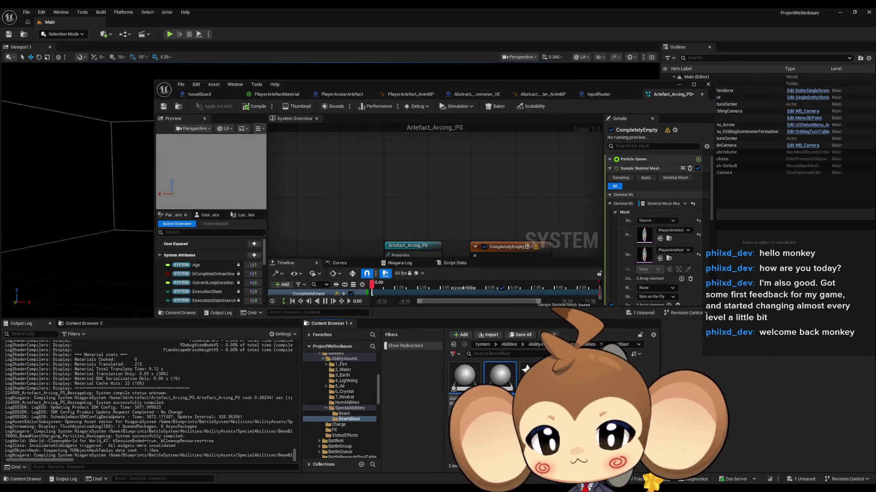
Open BeamParticle from SpecialAbilities > Beam and inspect its CompletelyEmpty emitter's properties
{"action": "left_click", "coordinate": [587, 345]}
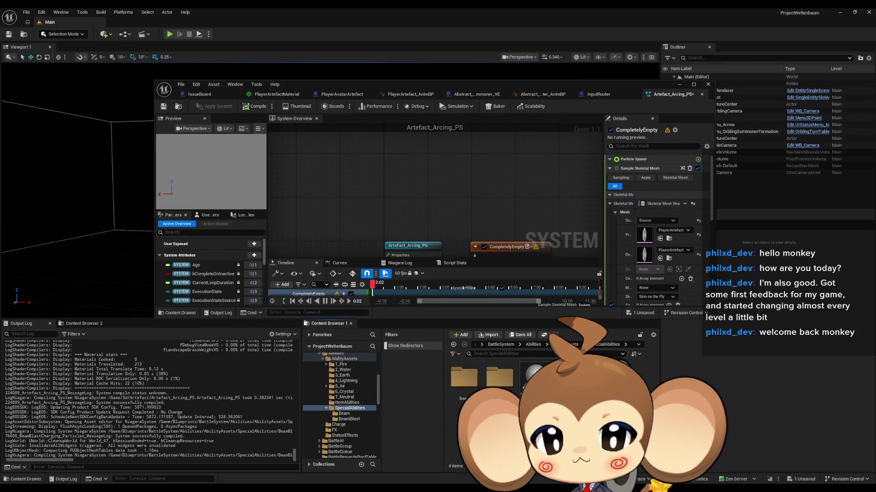
{"action": "double_click", "coordinate": [458, 386]}
{"action": "double_click", "coordinate": [500, 424]}
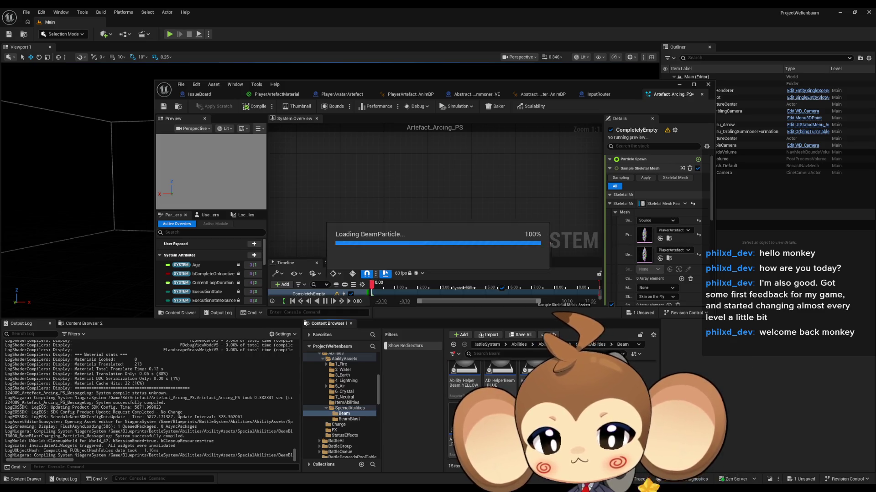
{"action": "double_click", "coordinate": [412, 84]}
{"action": "scroll", "coordinate": [445, 169], "scroll_direction": "up", "scroll_amount": 4}
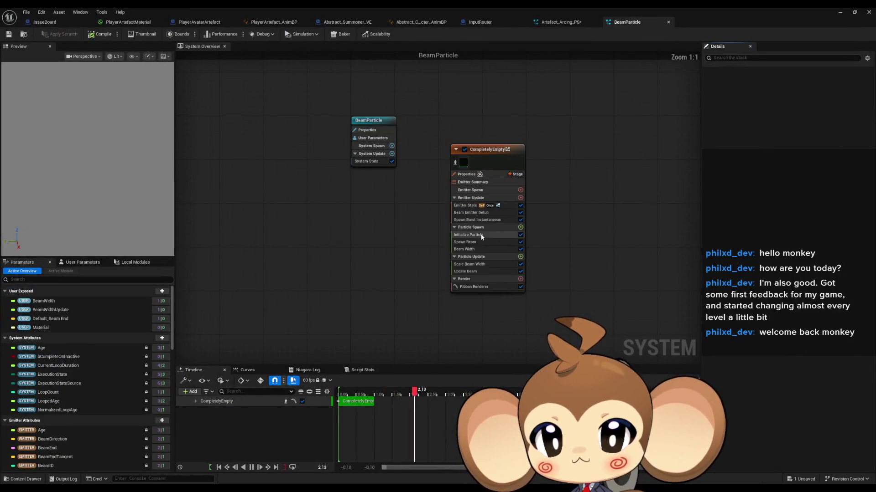
{"action": "left_click", "coordinate": [456, 177]}
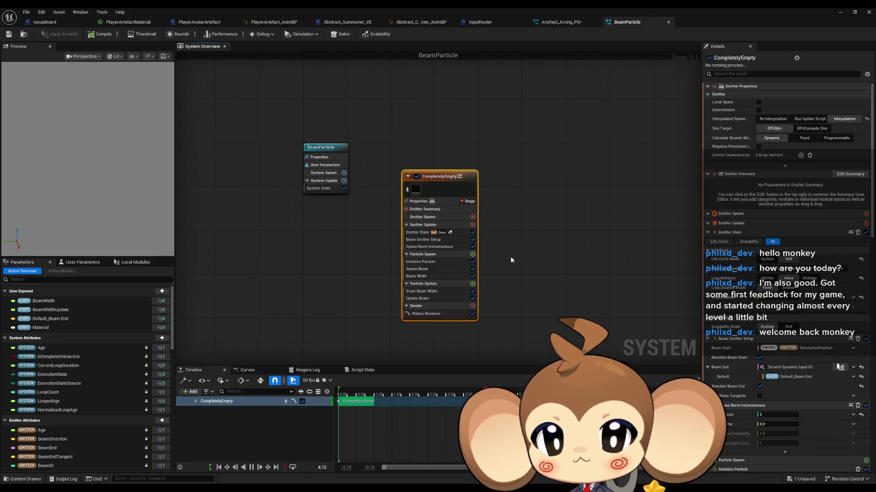
{"action": "left_click", "coordinate": [562, 21]}
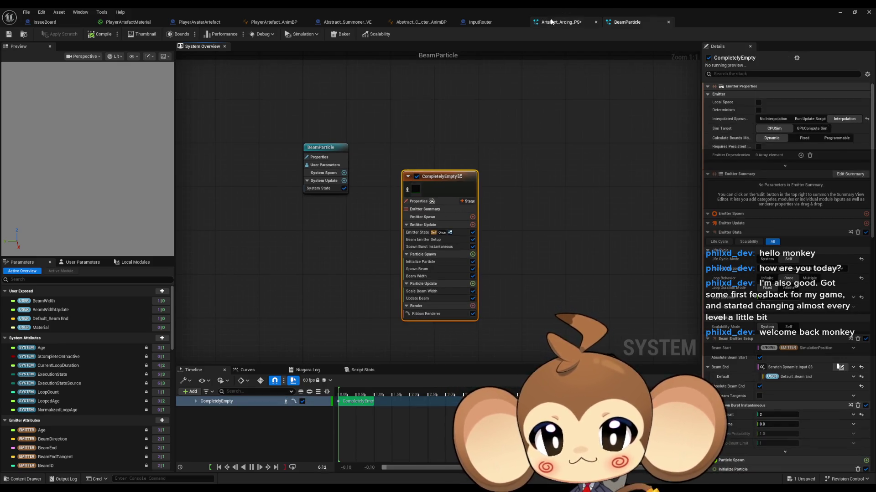
Add a Ribbon Renderer to the emitter's Render stage using the 'rib' search
{"action": "left_click", "coordinate": [454, 247]}
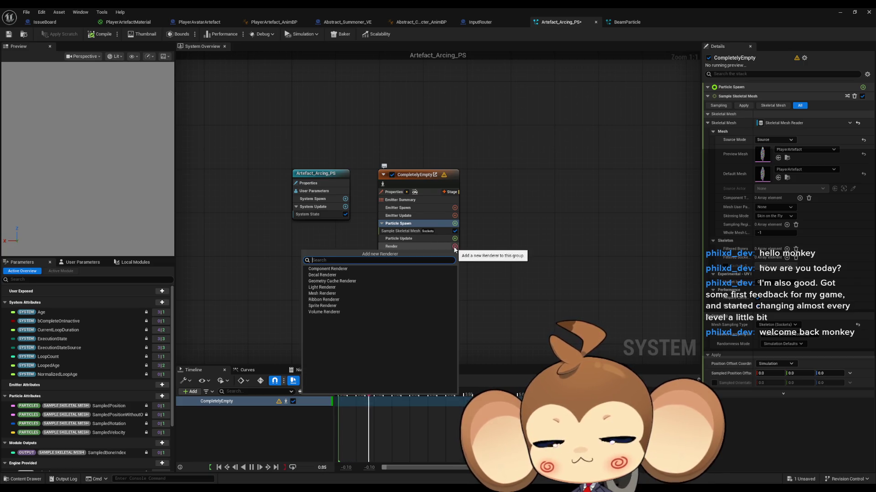
{"action": "type", "text": "rib"}
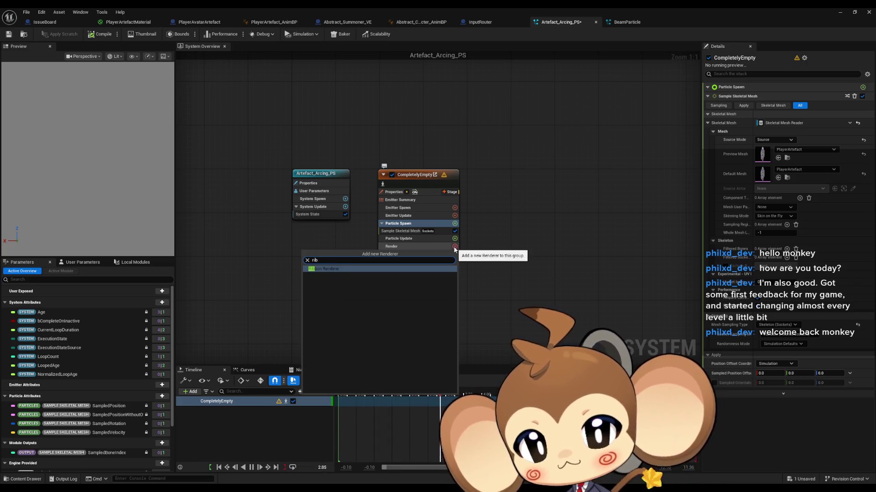
{"action": "left_click", "coordinate": [370, 269]}
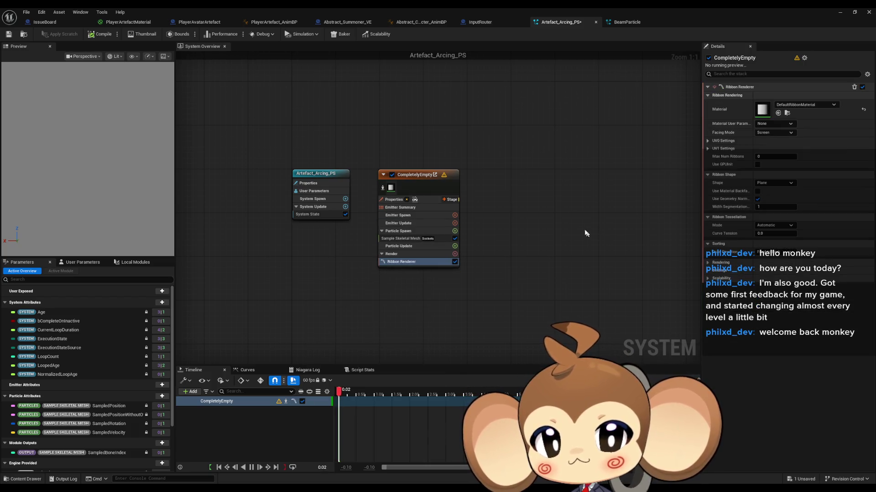
Compare BeamParticle's Ribbon Renderer settings against Artefact_Arcing_PS's ribbon settings
{"action": "left_click", "coordinate": [625, 22]}
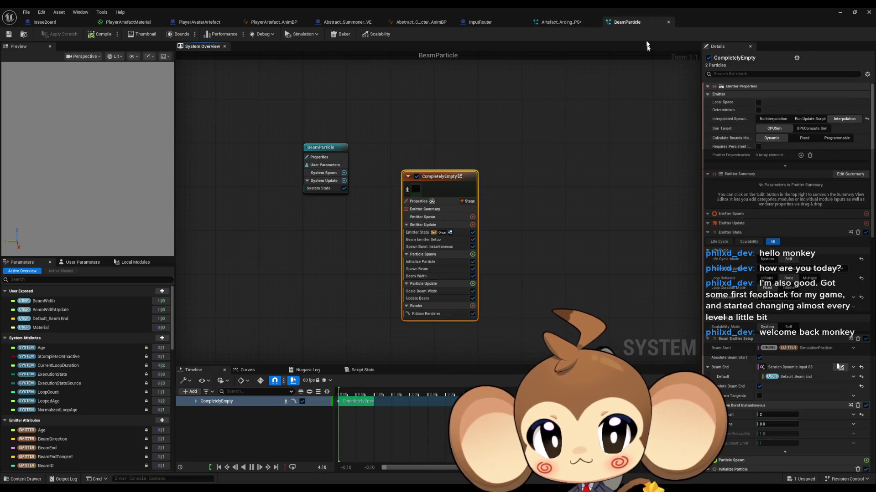
{"action": "left_click", "coordinate": [426, 313]}
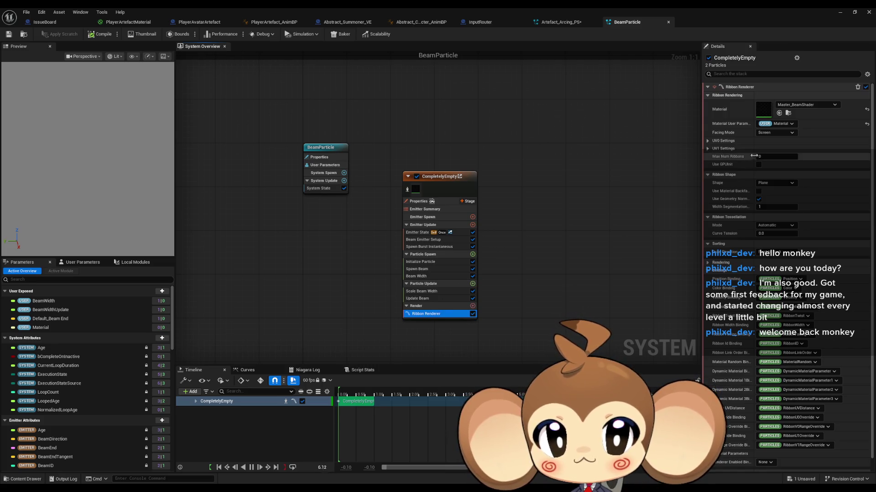
{"action": "left_click", "coordinate": [562, 24]}
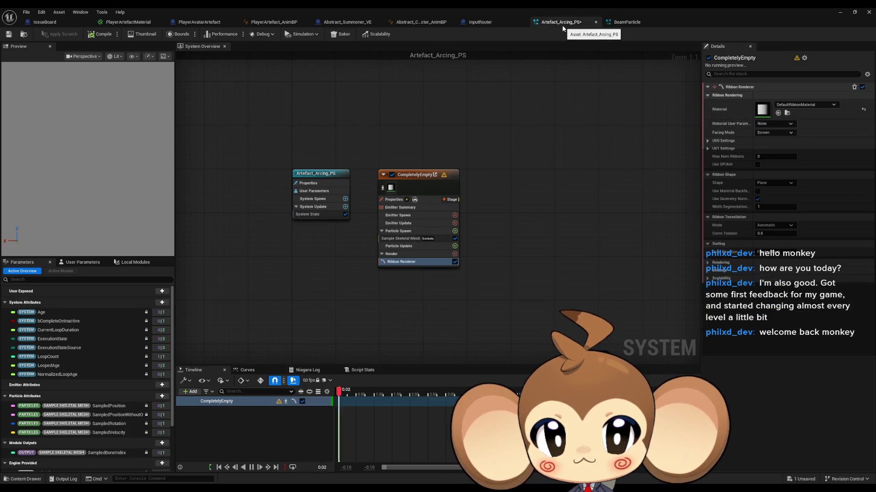
{"action": "left_click", "coordinate": [632, 25]}
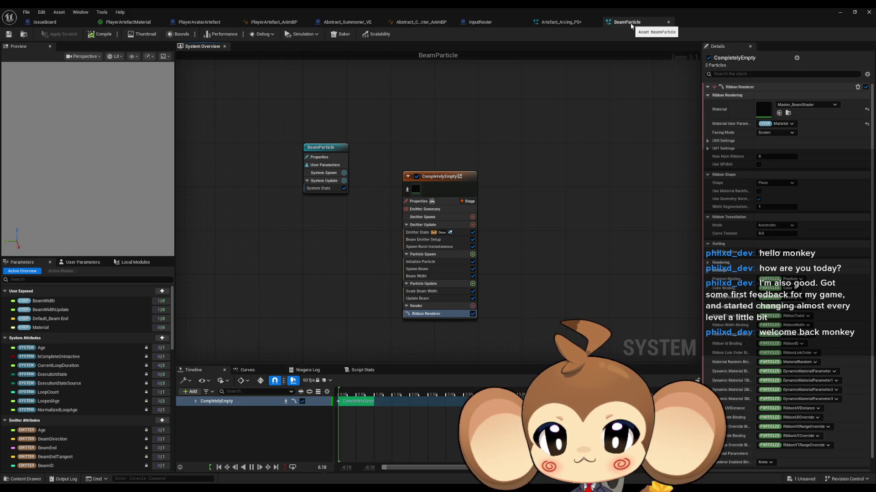
{"action": "key", "text": "ctrl+Tab"}
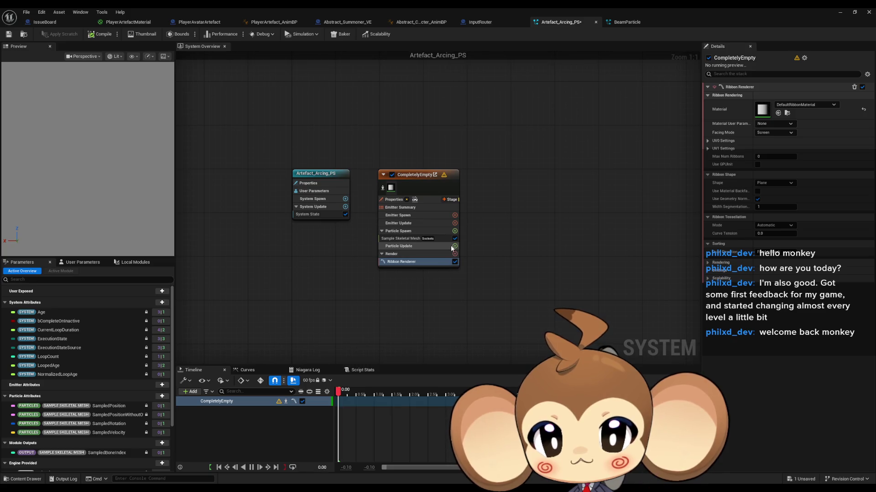
Add Update Beam to Particle Update and fix its missing Beam Emitter Setup dependency
{"action": "left_click", "coordinate": [412, 247]}
{"action": "left_click", "coordinate": [454, 246]}
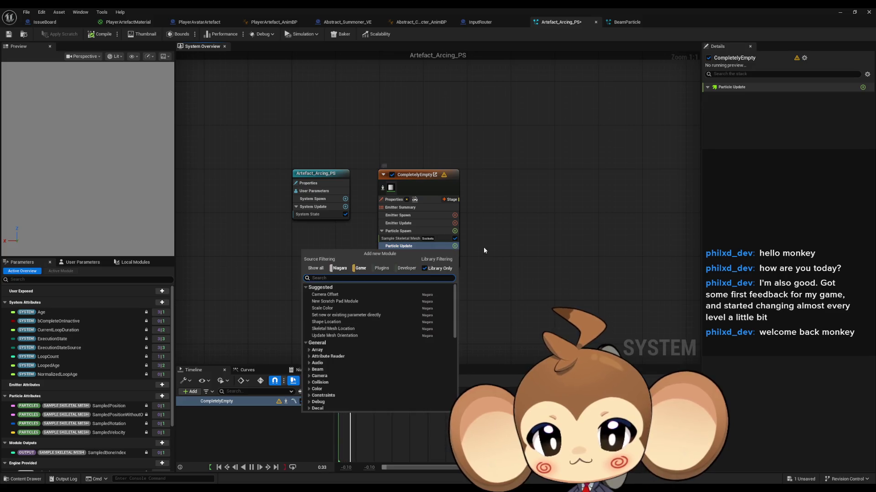
{"action": "type", "text": "update "}
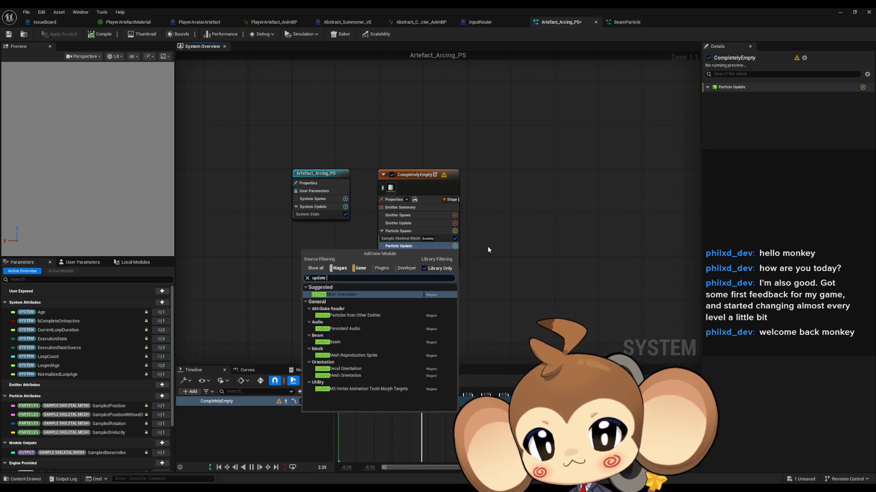
{"action": "type", "text": "bea"}
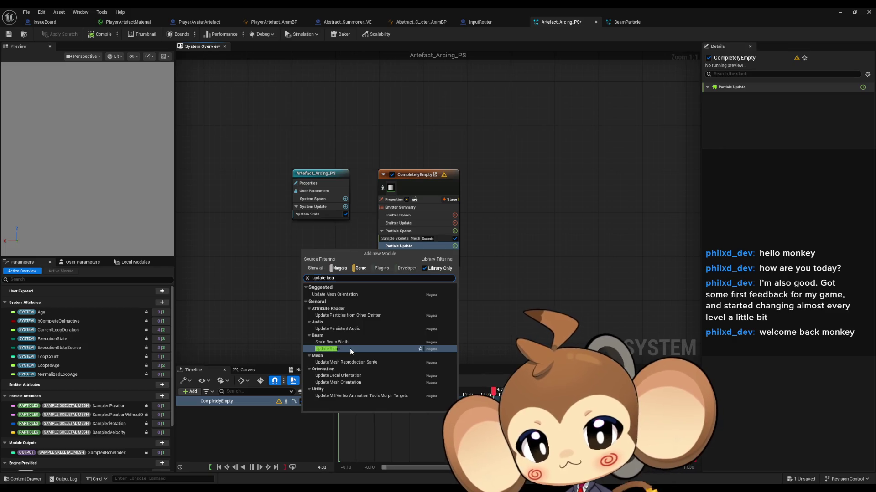
{"action": "left_click", "coordinate": [351, 350]}
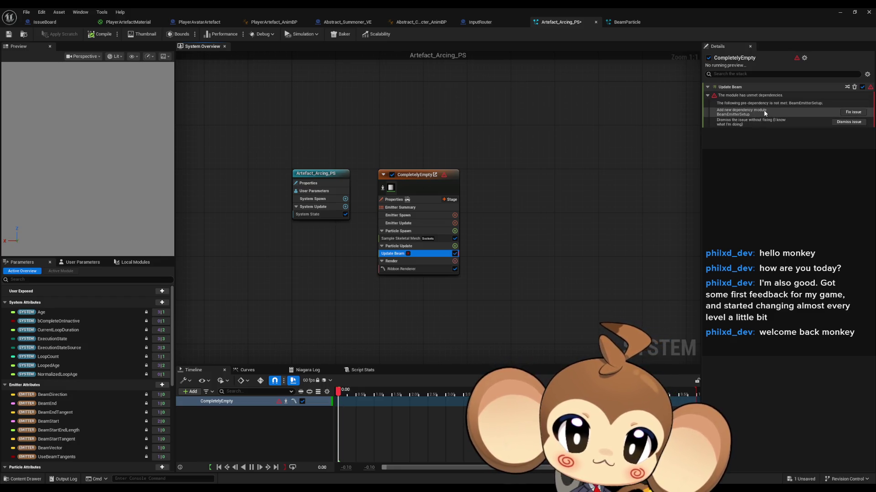
{"action": "left_click", "coordinate": [852, 112]}
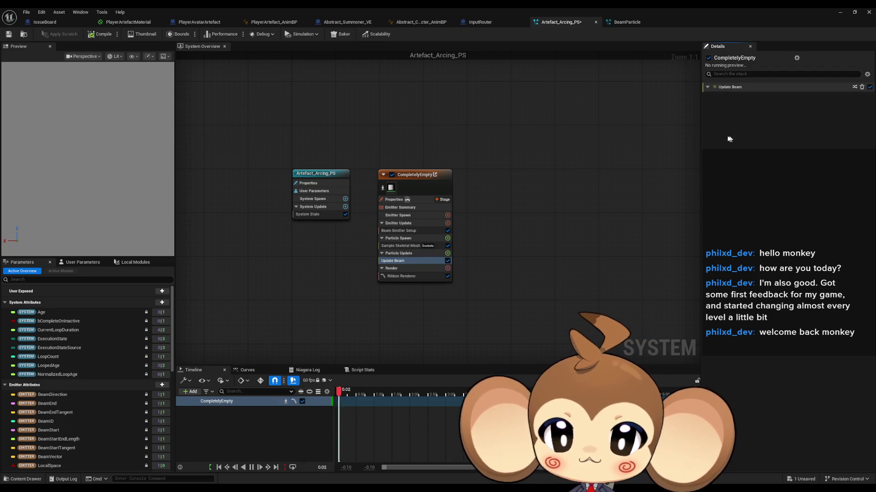
Check BeamParticle, then search Emitter Update modules for 'spawn b'
{"action": "left_click", "coordinate": [605, 22]}
{"action": "left_click", "coordinate": [555, 23]}
{"action": "left_click", "coordinate": [446, 223]}
{"action": "type", "text": "spawn b"}
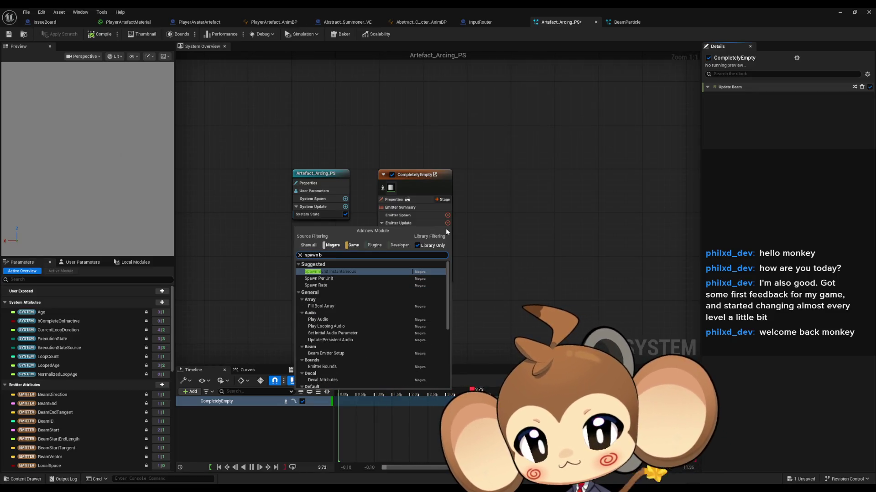
Add Spawn Burst Instantaneous, fix its Emitter State dependency, and review Emitter State and Sample Skeletal Mesh
{"action": "left_click", "coordinate": [351, 271]}
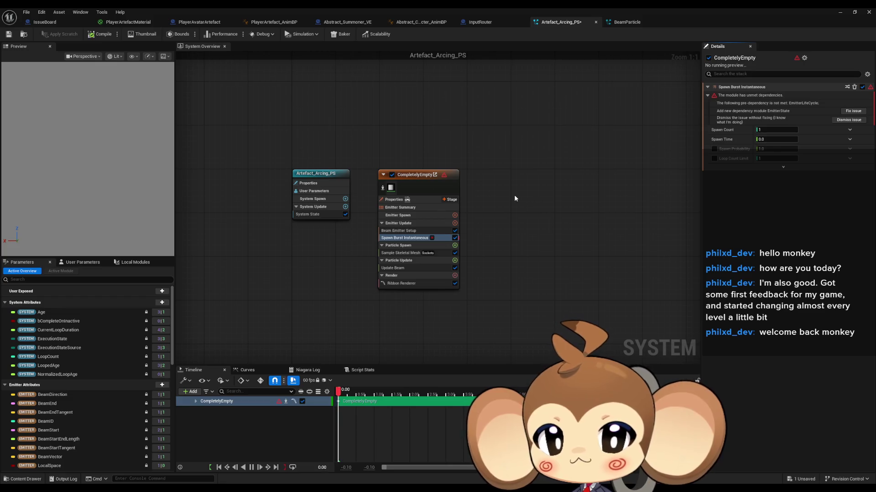
{"action": "left_click", "coordinate": [853, 112]}
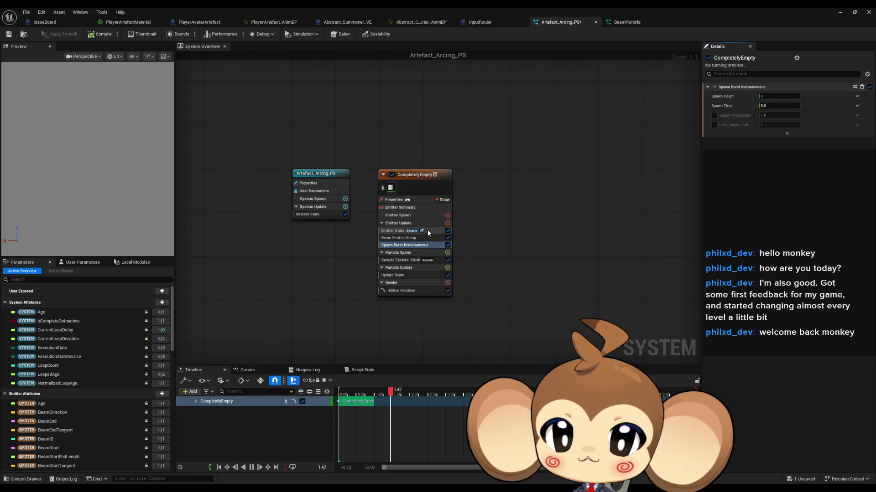
{"action": "left_click", "coordinate": [428, 233]}
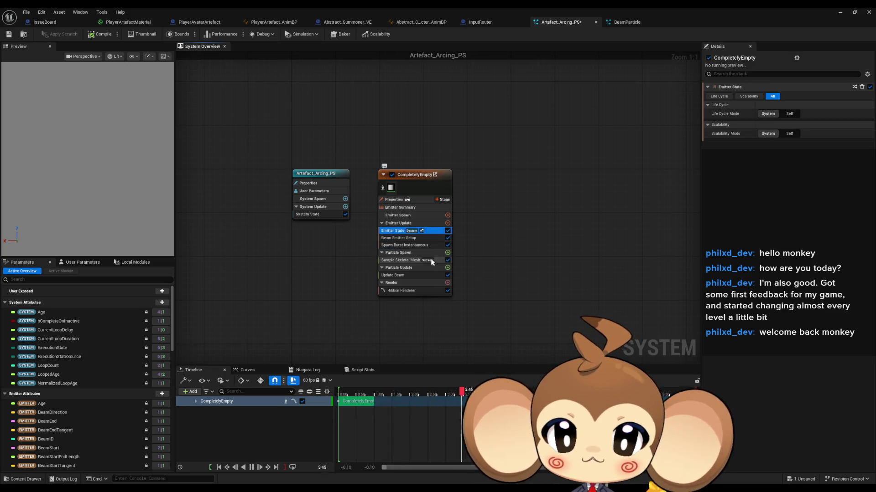
{"action": "left_click", "coordinate": [410, 261]}
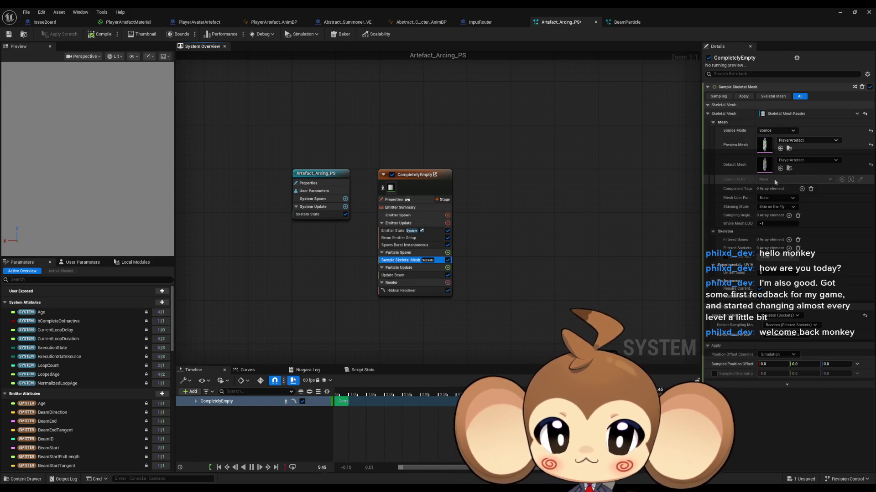
{"action": "left_click", "coordinate": [392, 275]}
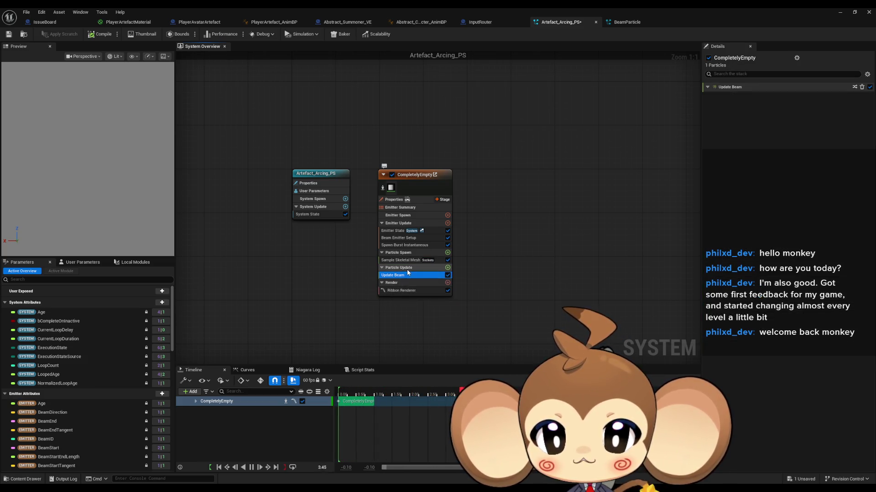
{"action": "left_click", "coordinate": [639, 23]}
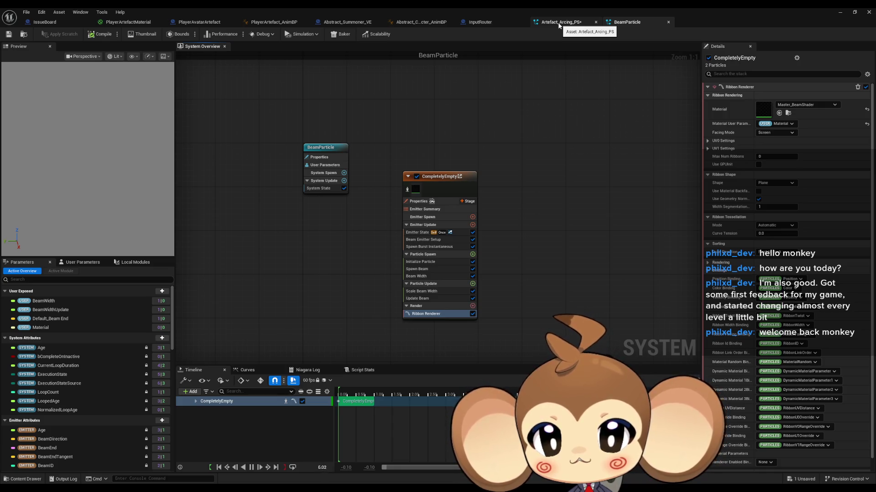
{"action": "left_click", "coordinate": [558, 23]}
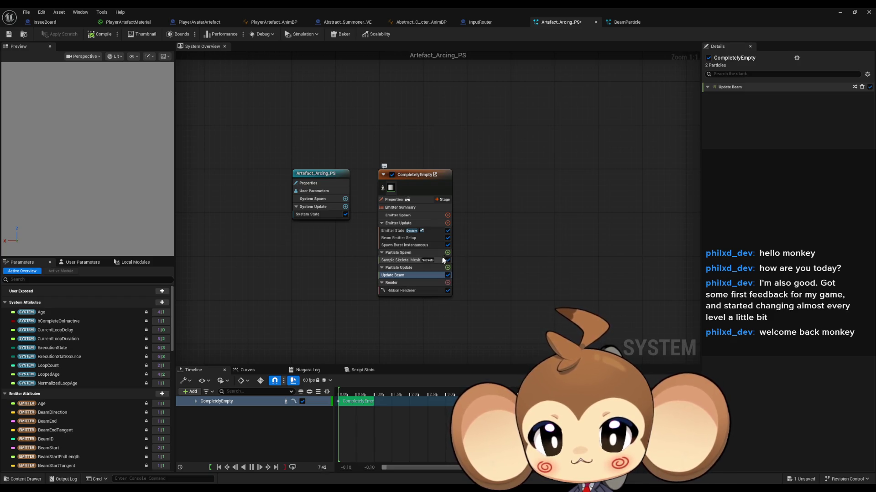
{"action": "left_click", "coordinate": [625, 22]}
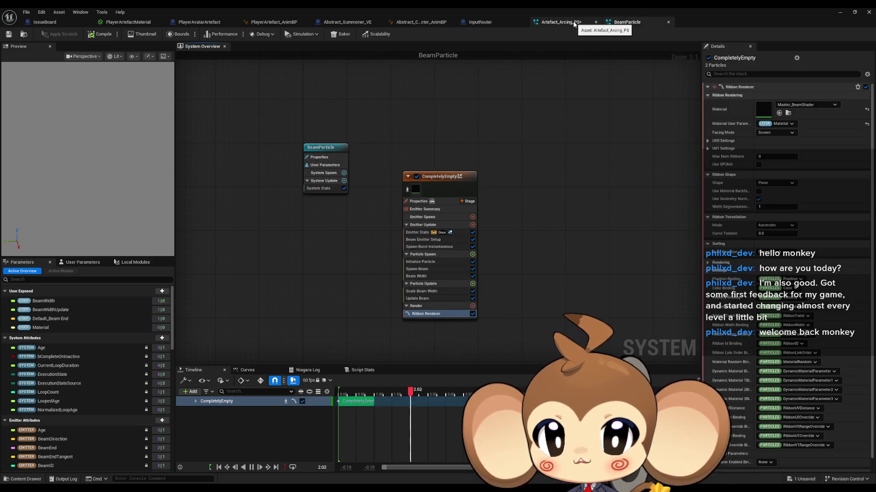
{"action": "left_click", "coordinate": [573, 23]}
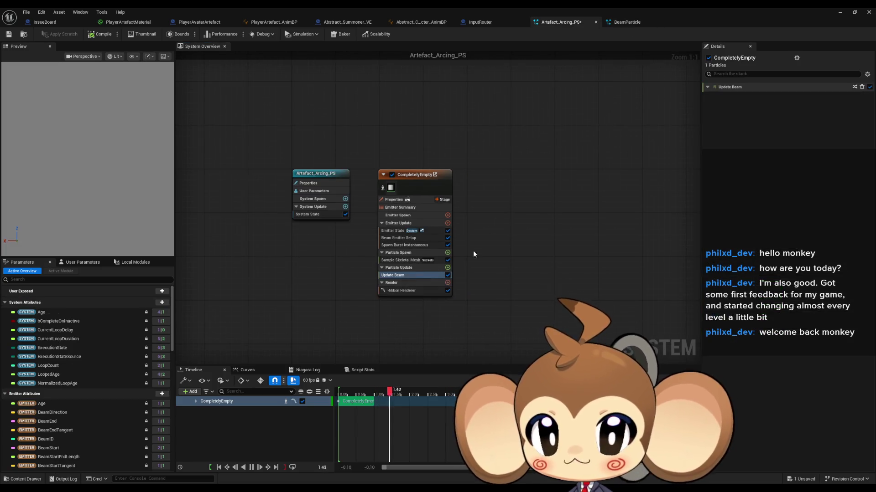
Add Initialize Particle via 'init part' and move Sample Skeletal Mesh below it
{"action": "left_click", "coordinate": [447, 253]}
{"action": "type", "text": "init"}
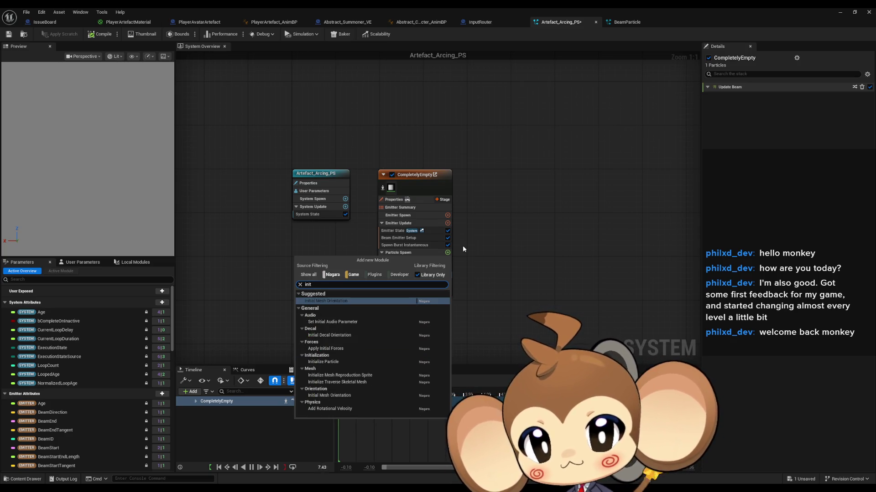
{"action": "type", "text": " part"}
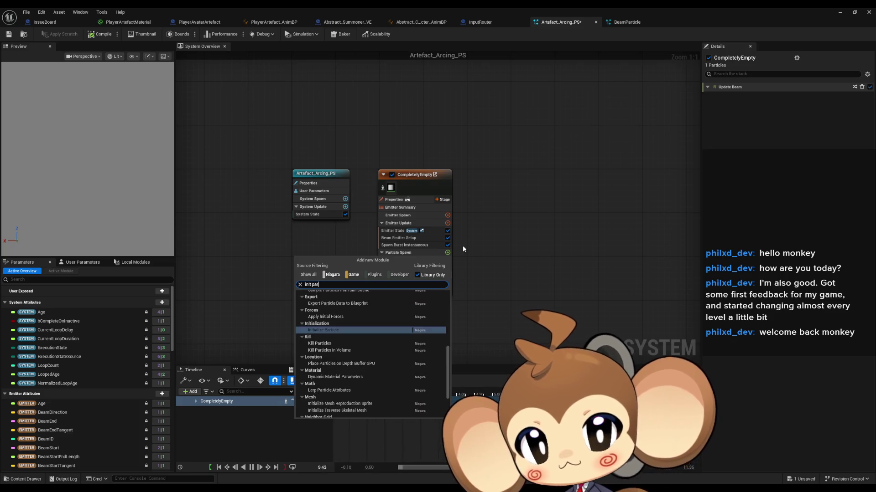
{"action": "key", "text": "Return"}
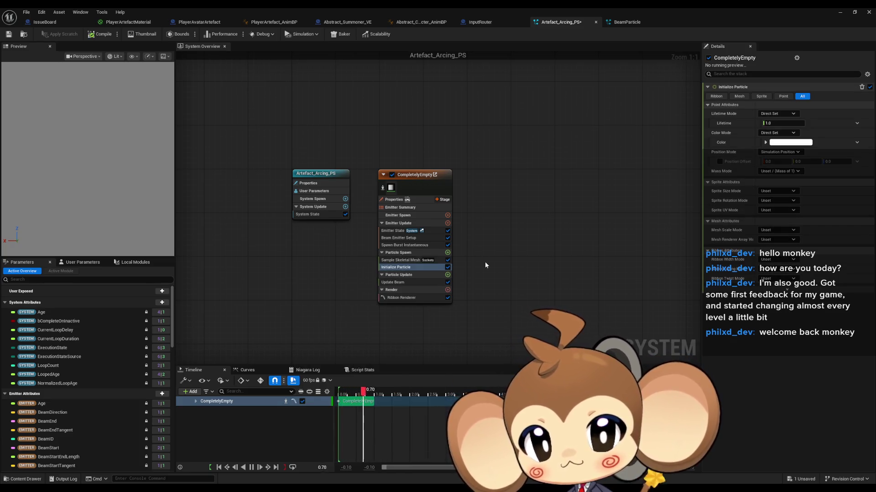
{"action": "left_click", "coordinate": [401, 260]}
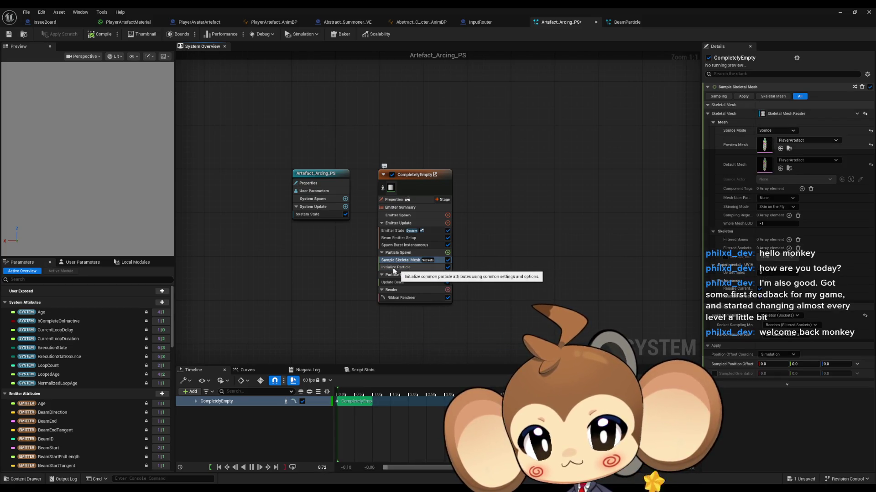
{"action": "left_click", "coordinate": [402, 268]}
{"action": "left_click_drag", "start_coordinate": [388, 263], "coordinate": [391, 272]}
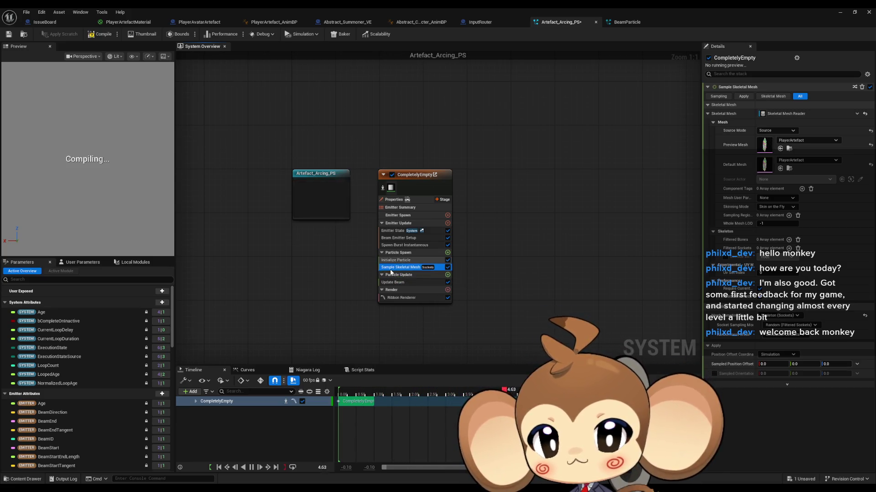
{"action": "left_click", "coordinate": [405, 262]}
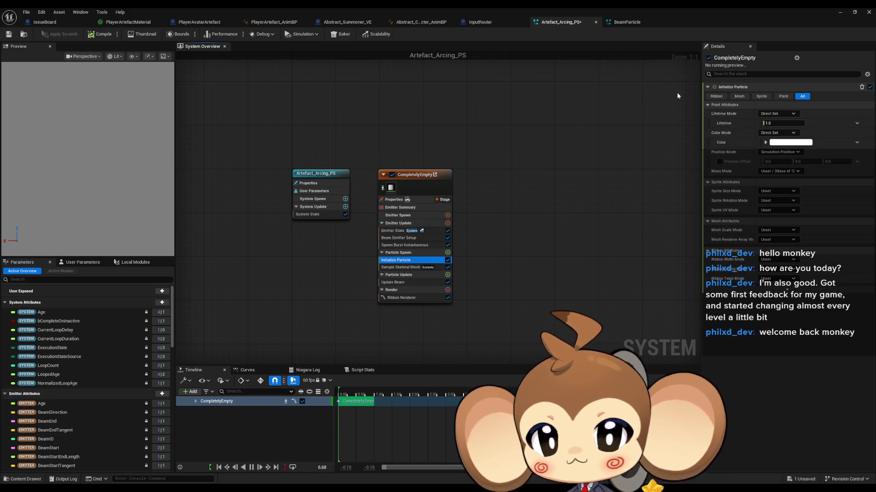
Compare module order with BeamParticle, then search Particle Spawn modules for 'spawn bea'
{"action": "left_click", "coordinate": [624, 22]}
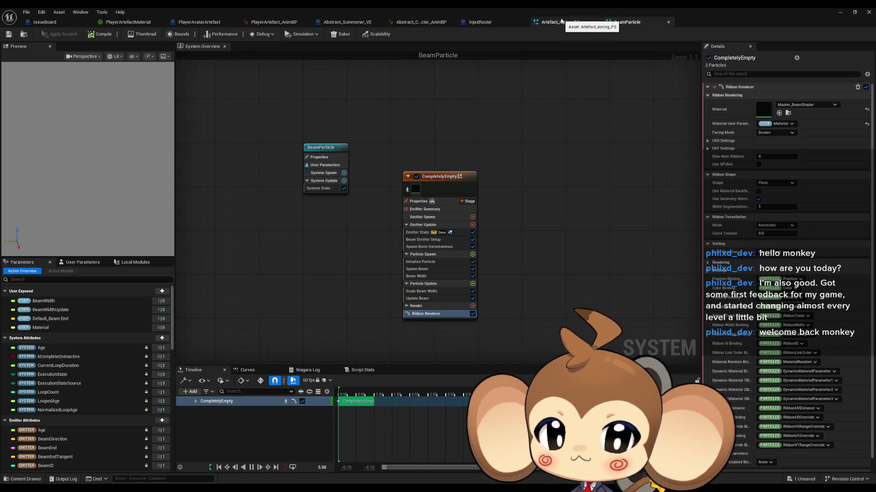
{"action": "left_click", "coordinate": [561, 21]}
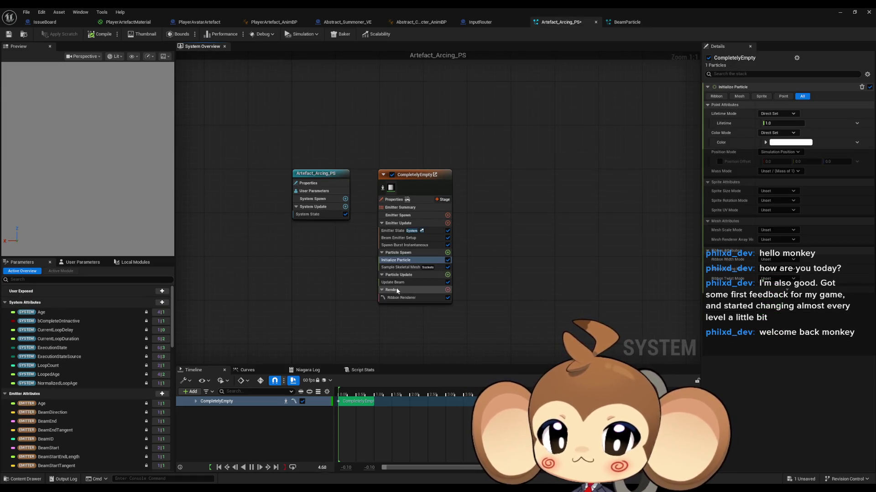
{"action": "left_click", "coordinate": [638, 23]}
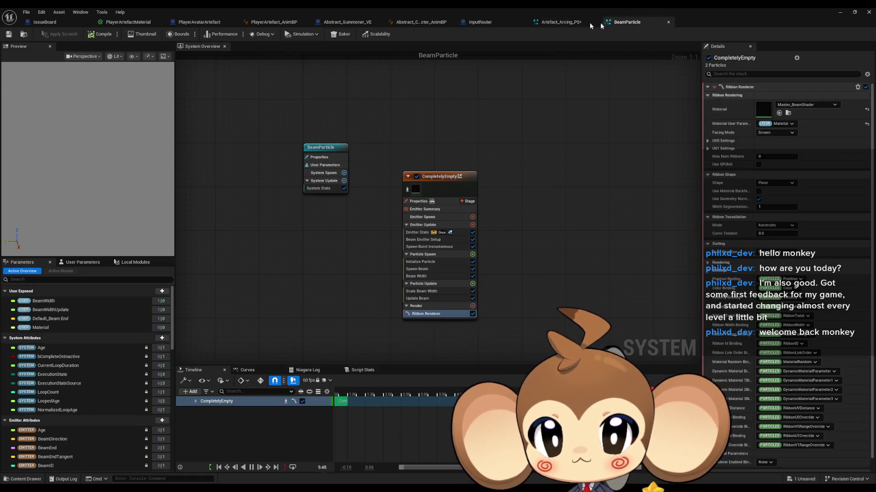
{"action": "left_click", "coordinate": [552, 25]}
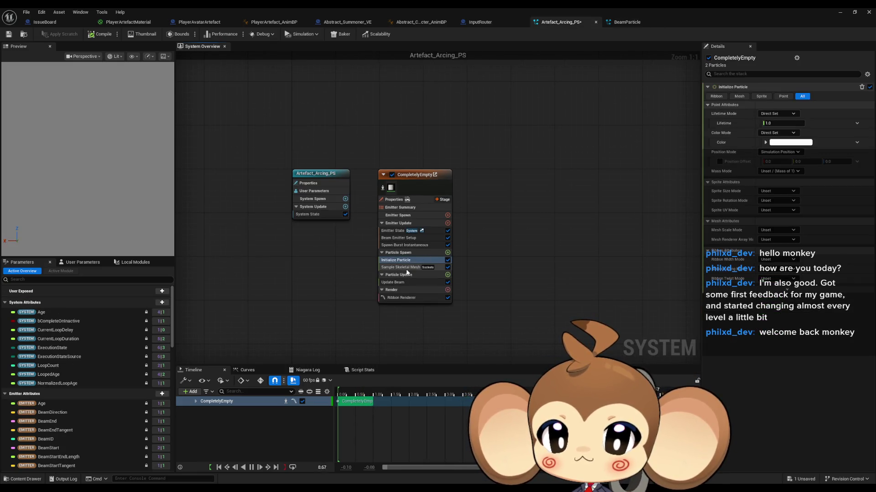
{"action": "left_click", "coordinate": [447, 253]}
{"action": "type", "text": "spawn bea"}
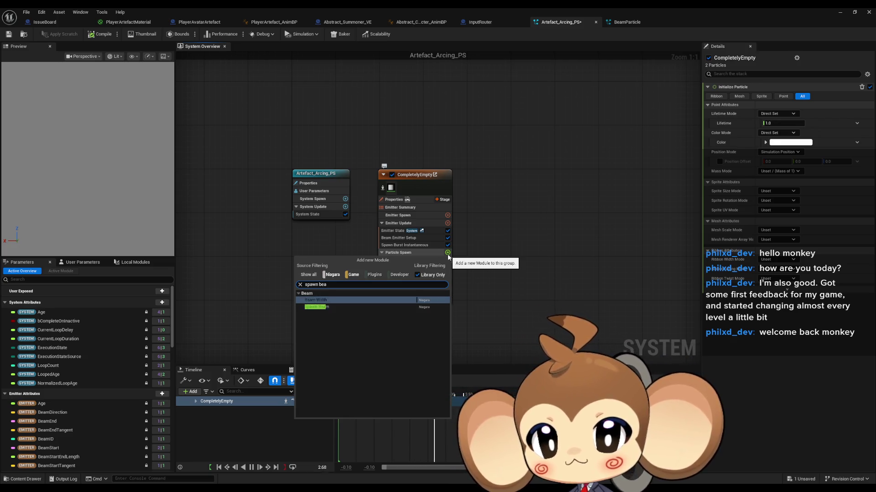
Add Spawn Beam to Particle Spawn and review Spawn Beam, Sample Skeletal Mesh and Initialize Particle
{"action": "key", "text": "Return"}
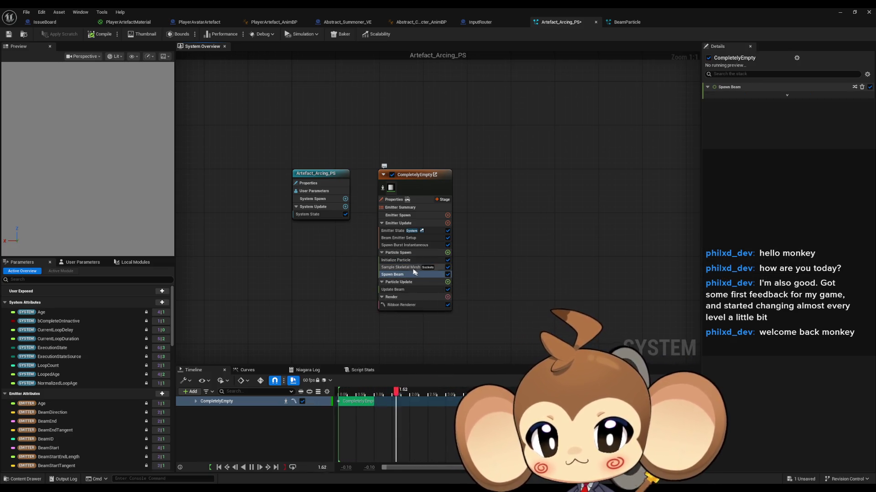
{"action": "left_click", "coordinate": [395, 275]}
{"action": "left_click", "coordinate": [389, 268]}
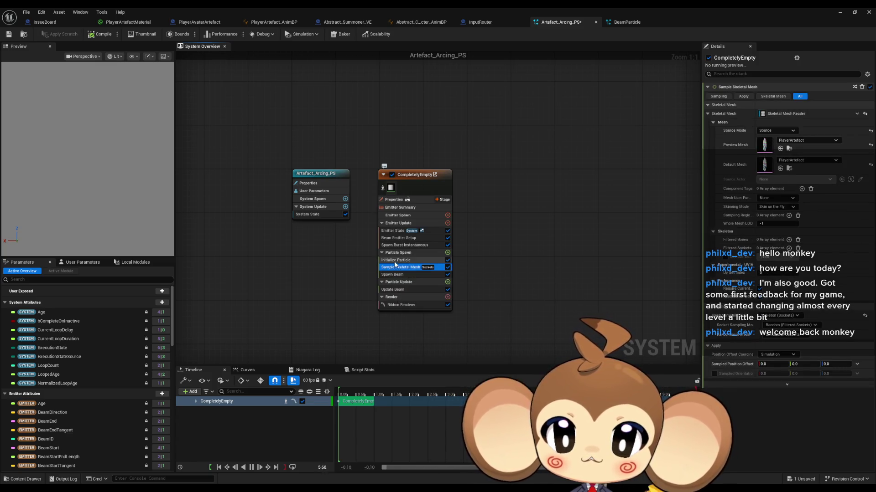
{"action": "left_click", "coordinate": [391, 260]}
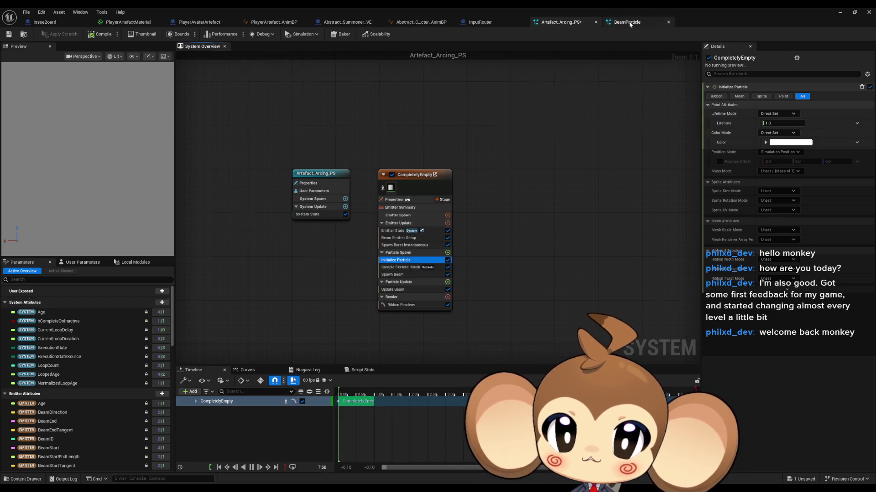
Review BeamParticle's stack from Update Beam up through Spawn Beam to the Particle Spawn overview
{"action": "left_click", "coordinate": [628, 21]}
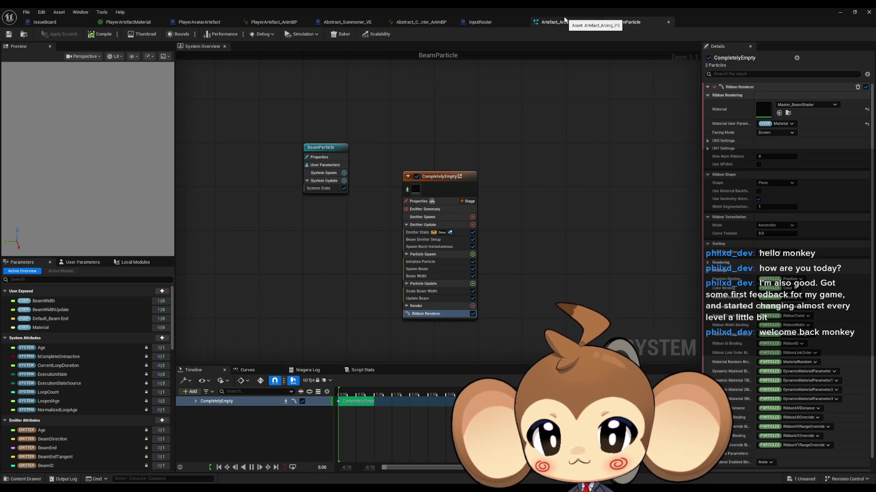
{"action": "left_click", "coordinate": [565, 19]}
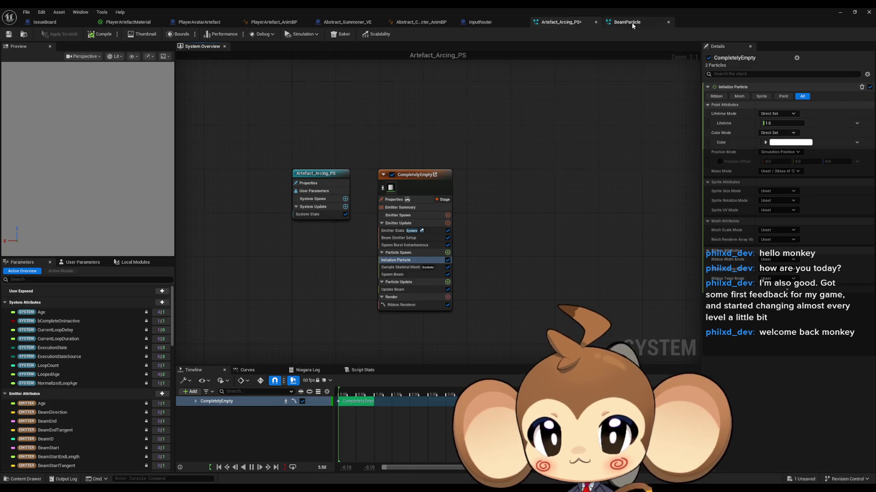
{"action": "left_click", "coordinate": [629, 22]}
{"action": "left_click", "coordinate": [418, 300]}
{"action": "key", "text": "Up"}
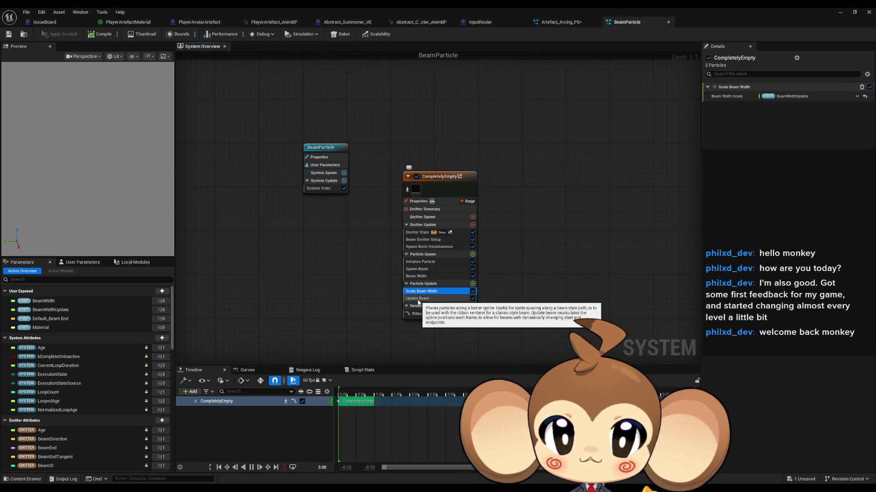
{"action": "key", "text": "Up"}
{"action": "key", "text": "Up"}
{"action": "key", "text": "Up"}
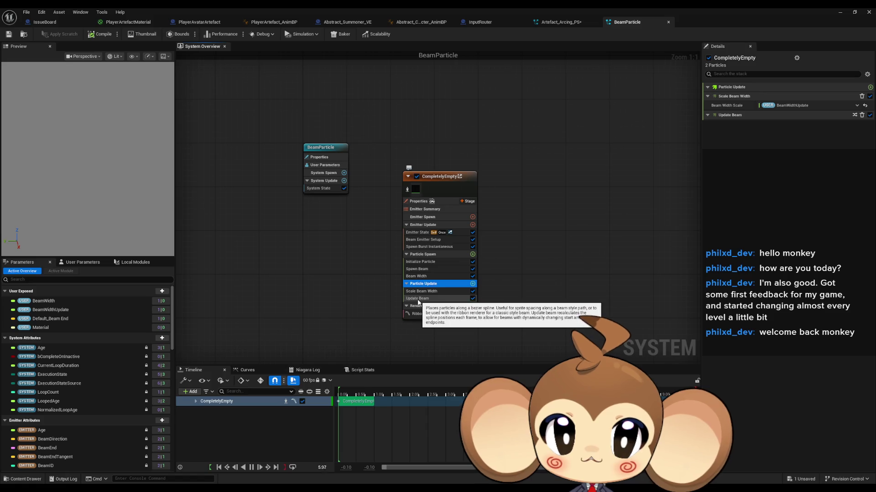
{"action": "key", "text": "Up"}
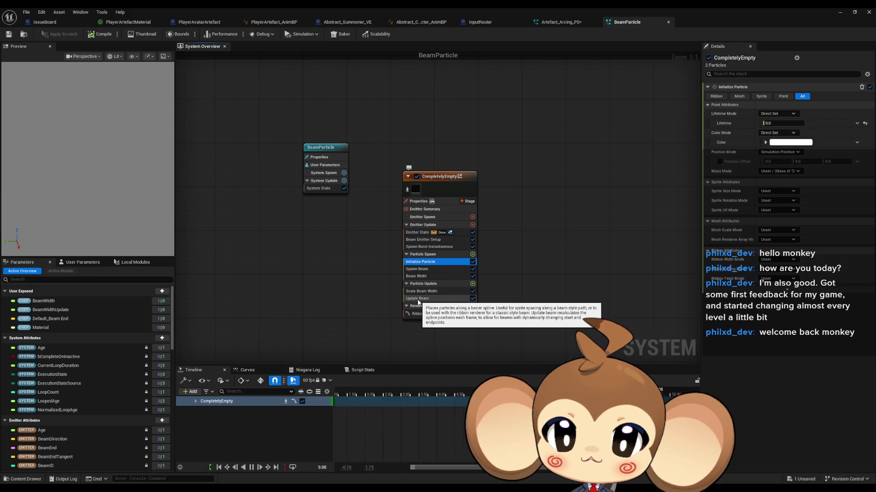
{"action": "key", "text": "Up"}
{"action": "key", "text": "Up"}
{"action": "key", "text": "Up"}
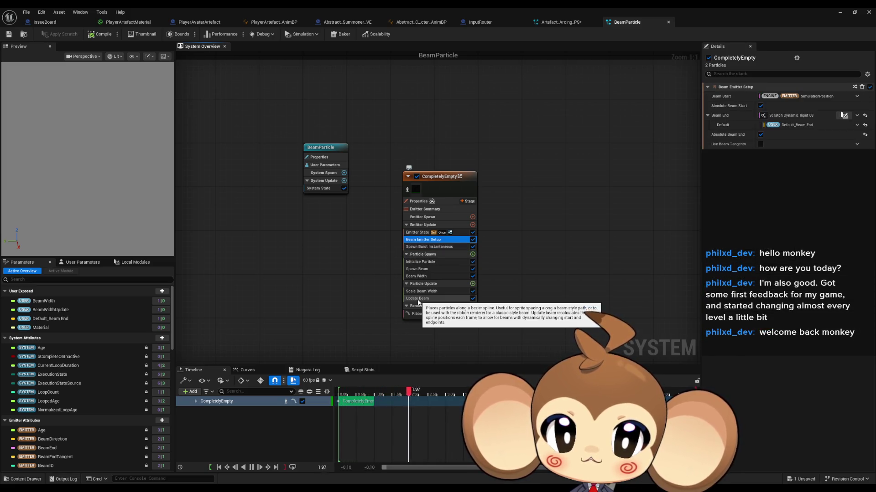
Check Artefact_Arcing_PS's Beam Emitter Setup and save the system
{"action": "left_click", "coordinate": [560, 22]}
{"action": "left_click", "coordinate": [405, 238]}
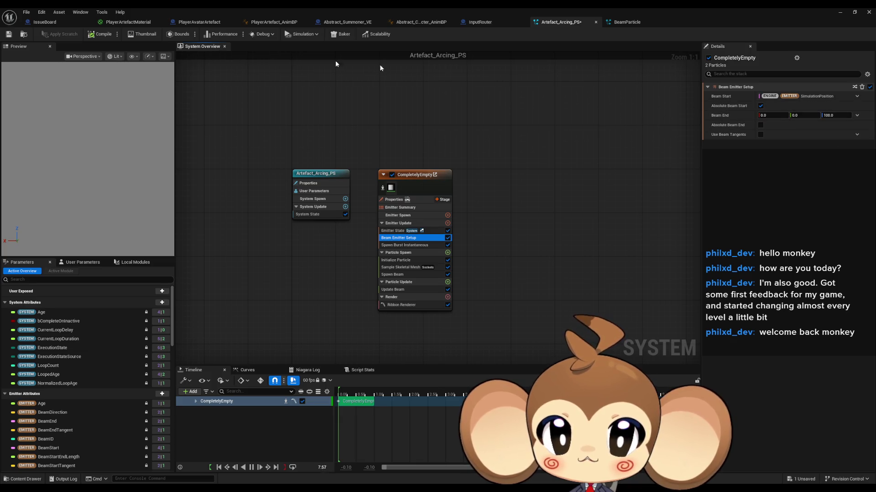
{"action": "key", "text": "ctrl+s"}
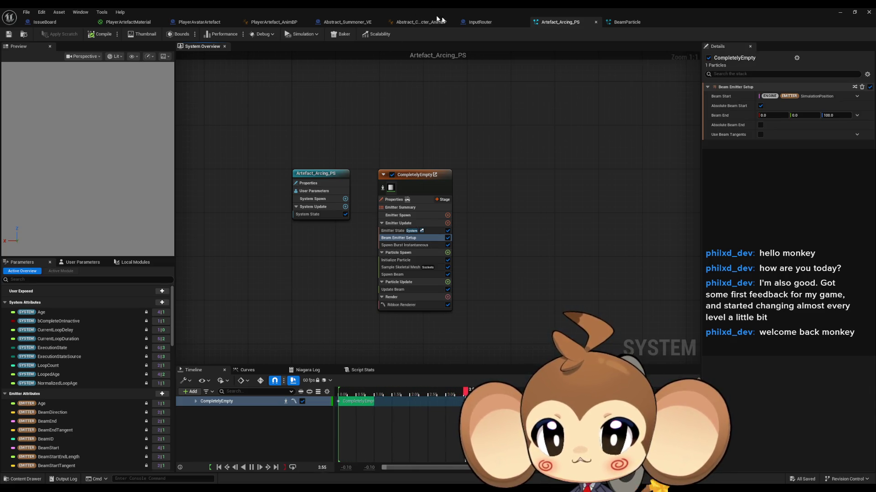
Compare BeamParticle's emitter modules, then set Spawn Burst Instantaneous Spawn Count to 2
{"action": "left_click", "coordinate": [626, 21]}
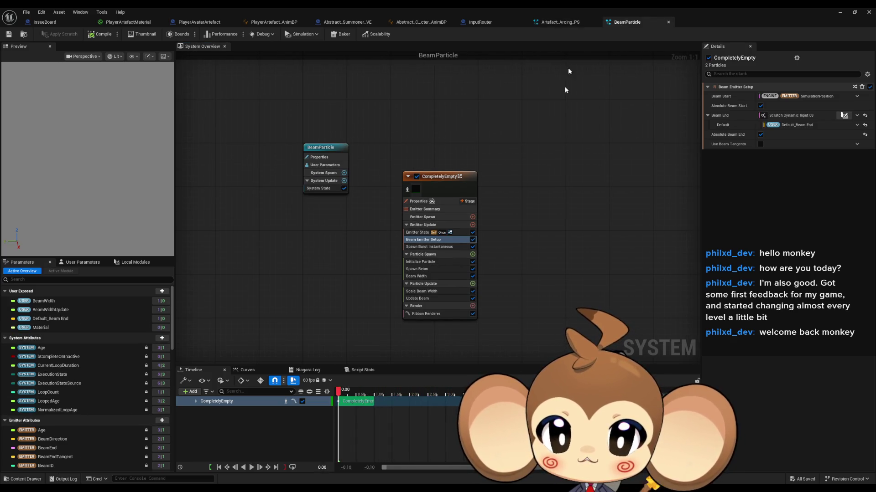
{"action": "left_click", "coordinate": [416, 233]}
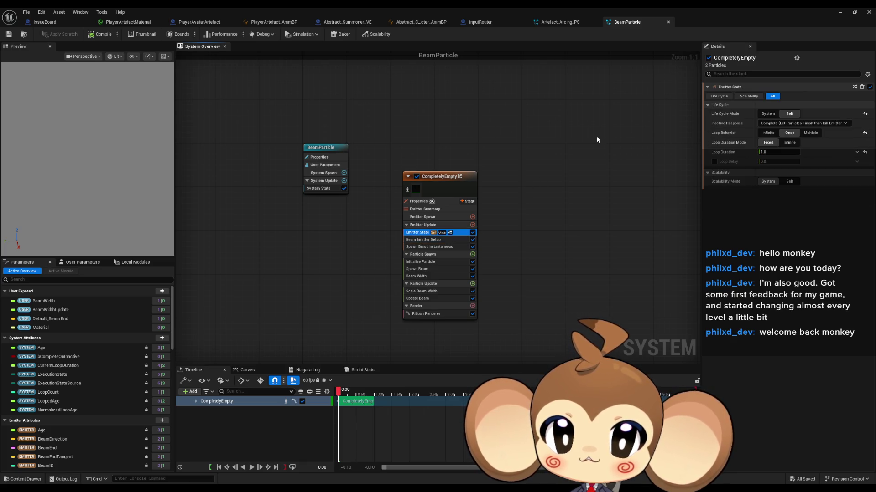
{"action": "key", "text": "Down"}
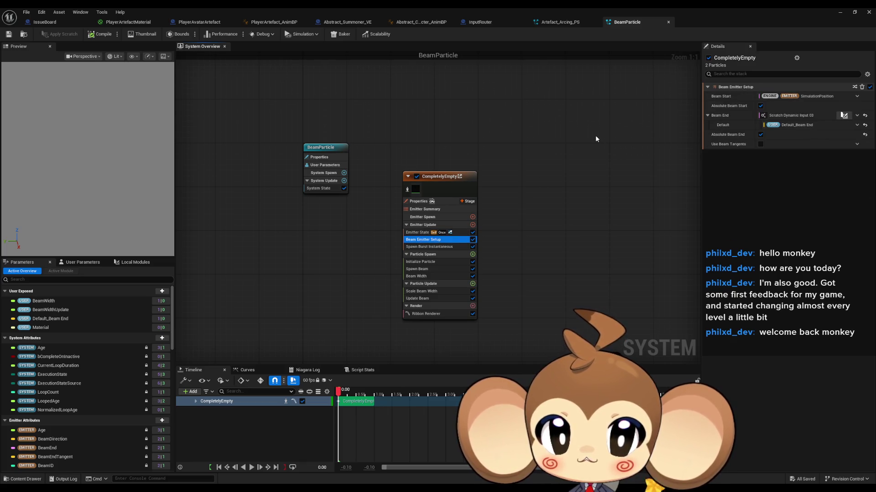
{"action": "key", "text": "Down"}
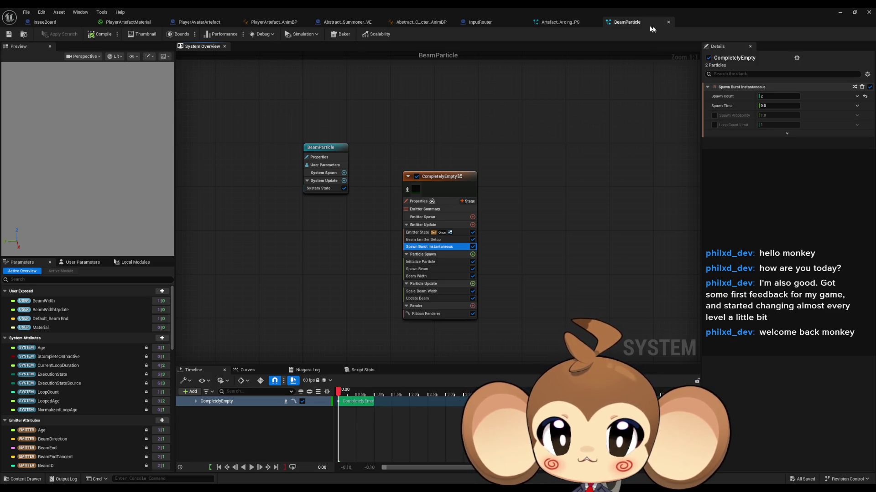
{"action": "left_click", "coordinate": [560, 22]}
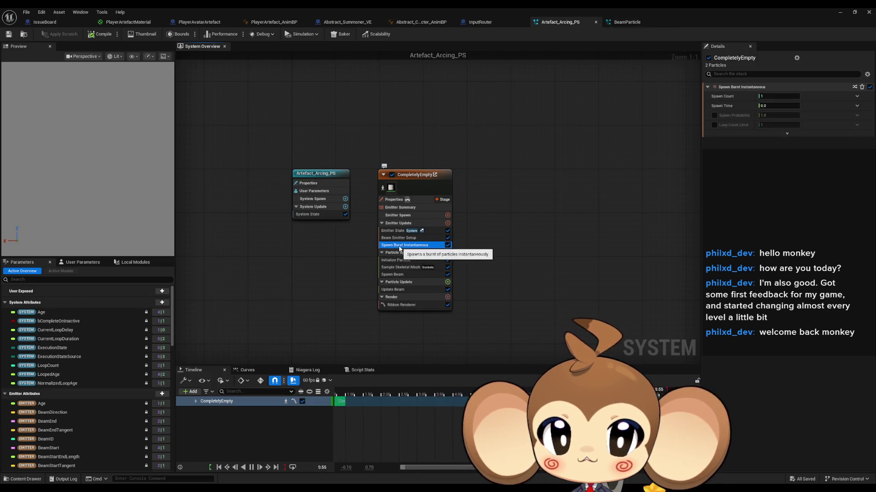
{"action": "left_click", "coordinate": [778, 96]}
{"action": "type", "text": "2"}
{"action": "key", "text": "Return"}
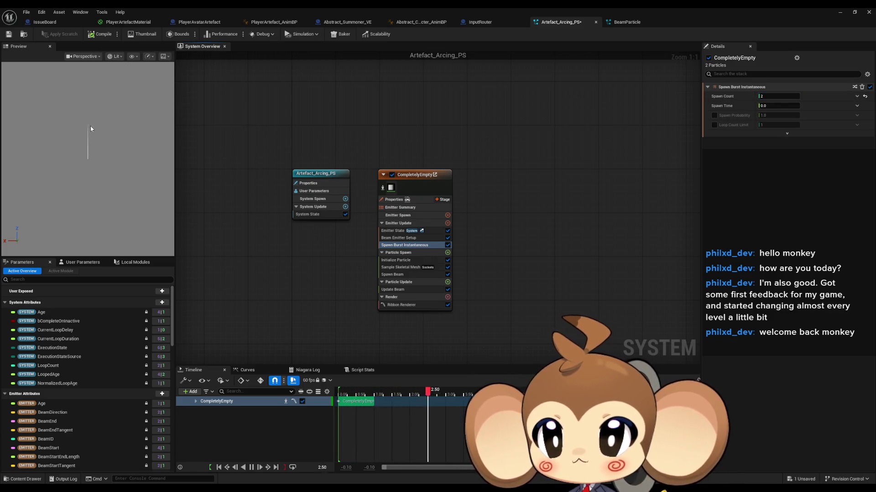
Move Sample Skeletal Mesh above Initialize Particle in Particle Spawn and disable the CompletelyEmpty emitter
{"action": "left_click", "coordinate": [401, 268]}
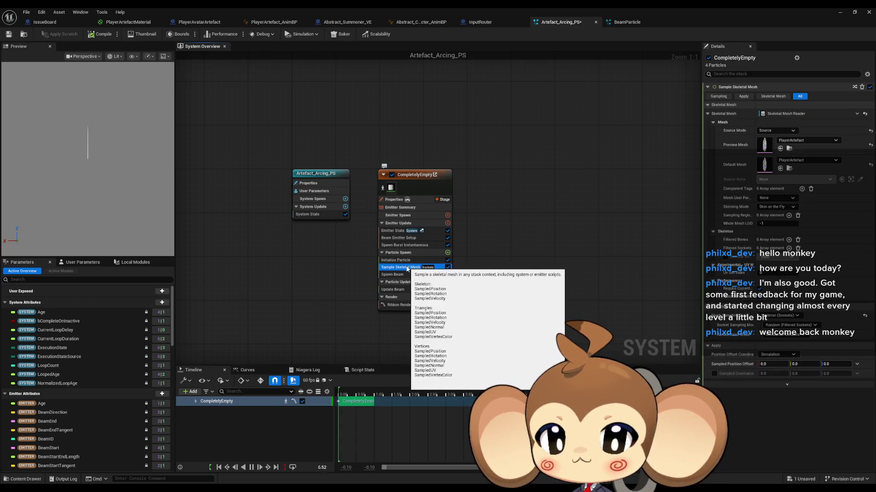
{"action": "left_click", "coordinate": [404, 246]}
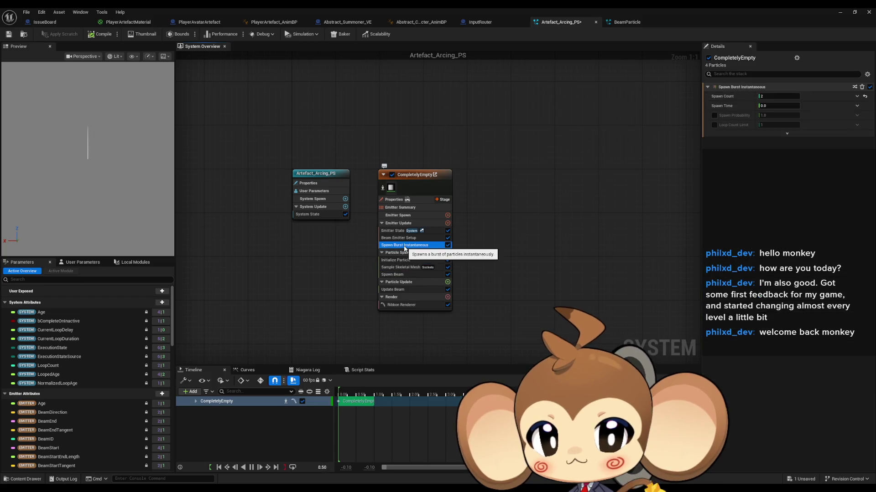
{"action": "left_click", "coordinate": [406, 262]}
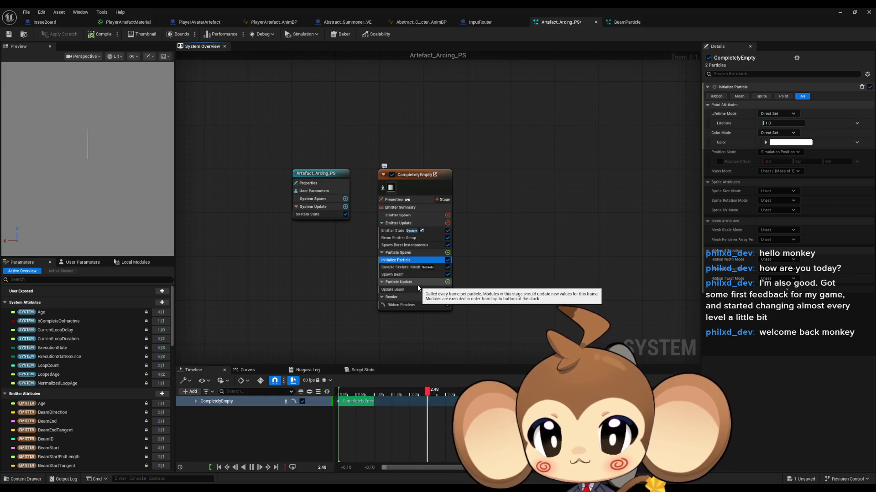
{"action": "left_click_drag", "start_coordinate": [397, 267], "coordinate": [395, 272]}
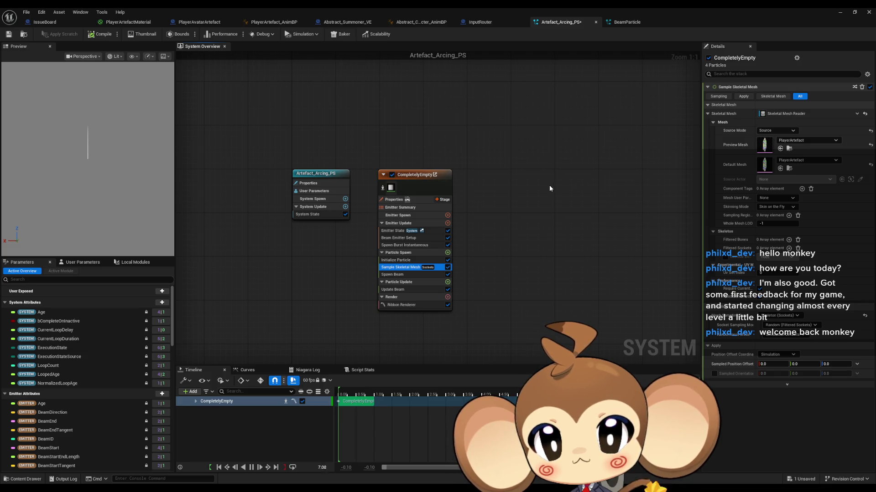
{"action": "left_click", "coordinate": [392, 174]}
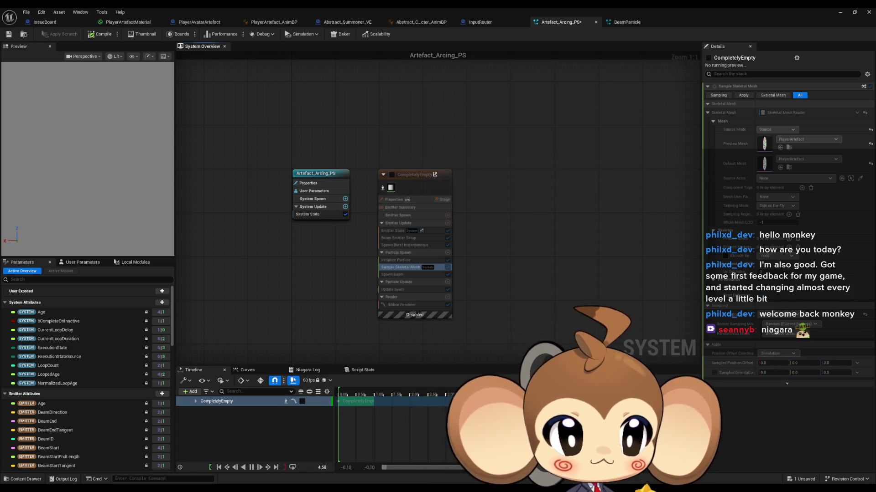
Browse the Add Emitter list without adding one, then switch to the IssueBoard Blueprint's Event Graph
{"action": "left_click_drag", "start_coordinate": [505, 190], "coordinate": [469, 185]}
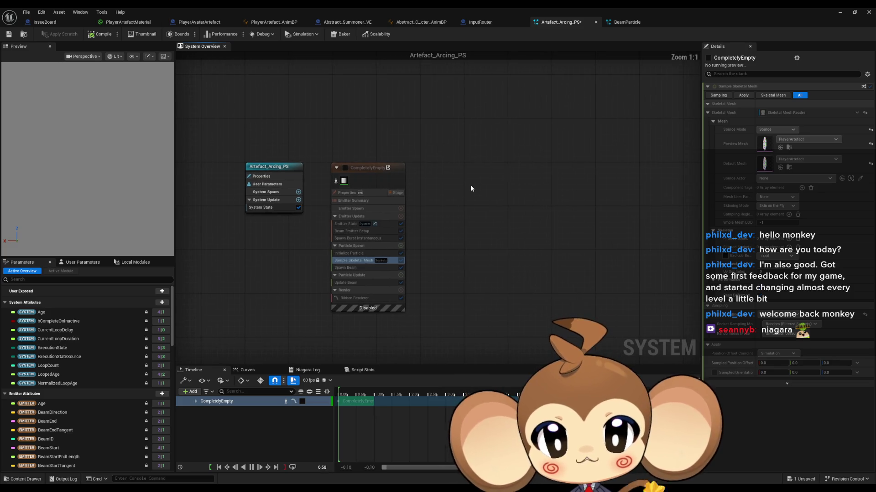
{"action": "right_click", "coordinate": [458, 187]}
{"action": "left_click", "coordinate": [477, 201]}
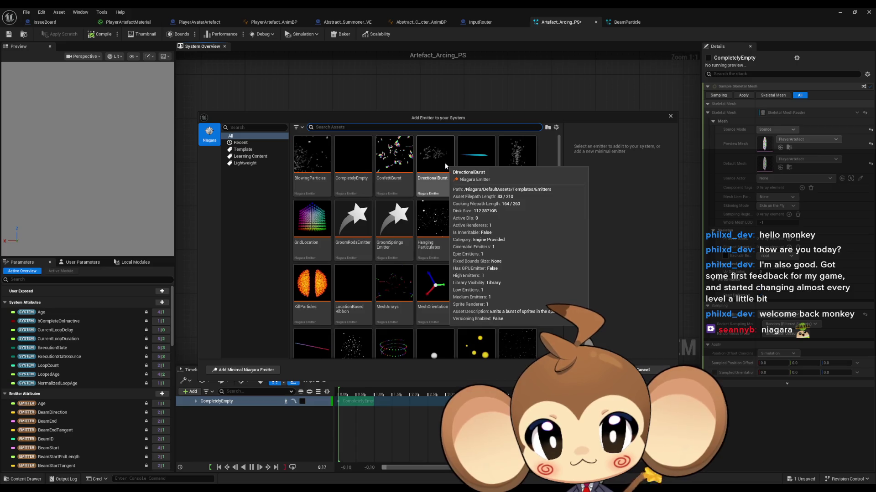
{"action": "left_click", "coordinate": [670, 117]}
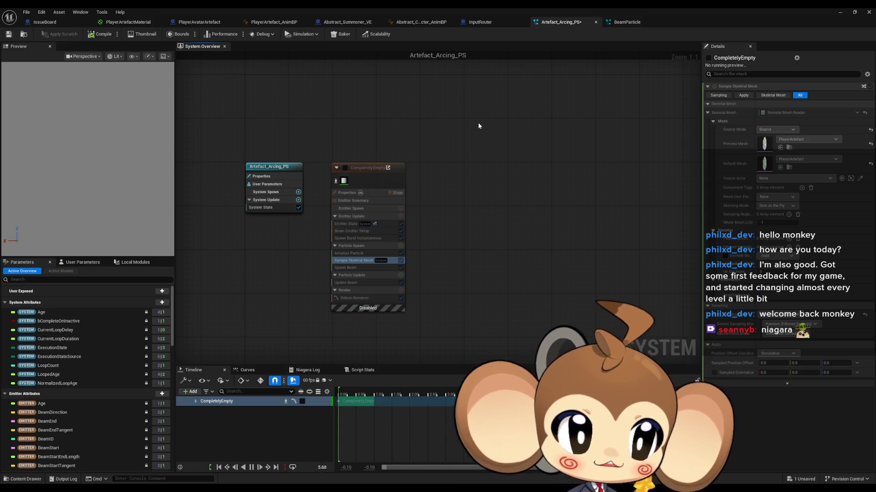
{"action": "left_click", "coordinate": [81, 22]}
{"action": "scroll", "coordinate": [420, 230], "scroll_direction": "down", "scroll_amount": 5}
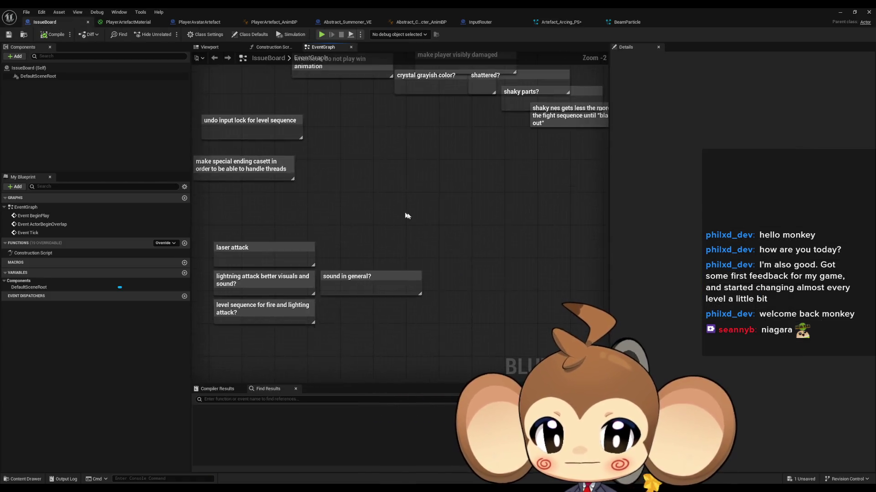
Add a variable named loca1, make it a Vector array, and compile the Blueprint
{"action": "left_click", "coordinate": [184, 273]}
{"action": "type", "text": "local"}
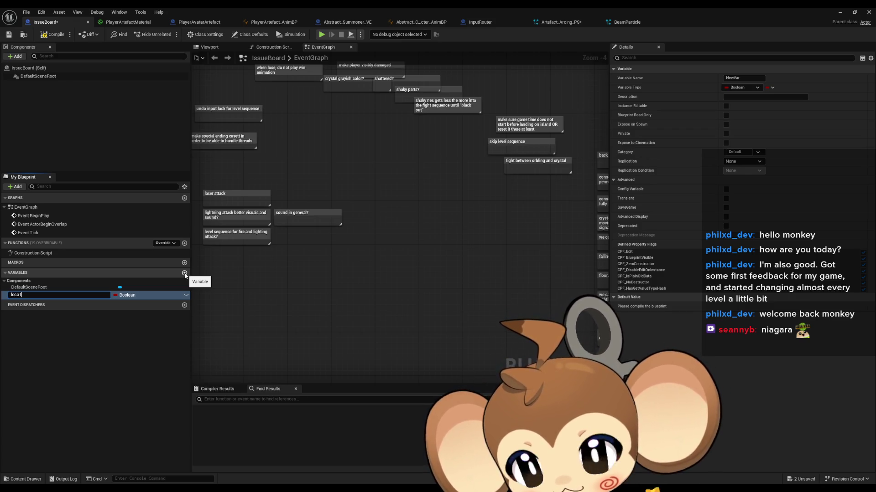
{"action": "key", "text": "Return"}
{"action": "left_click", "coordinate": [128, 295]}
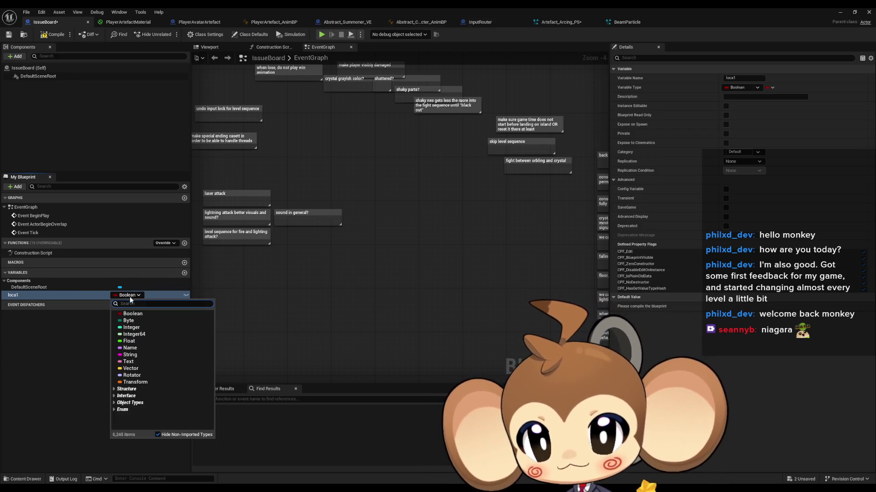
{"action": "left_click", "coordinate": [131, 369]}
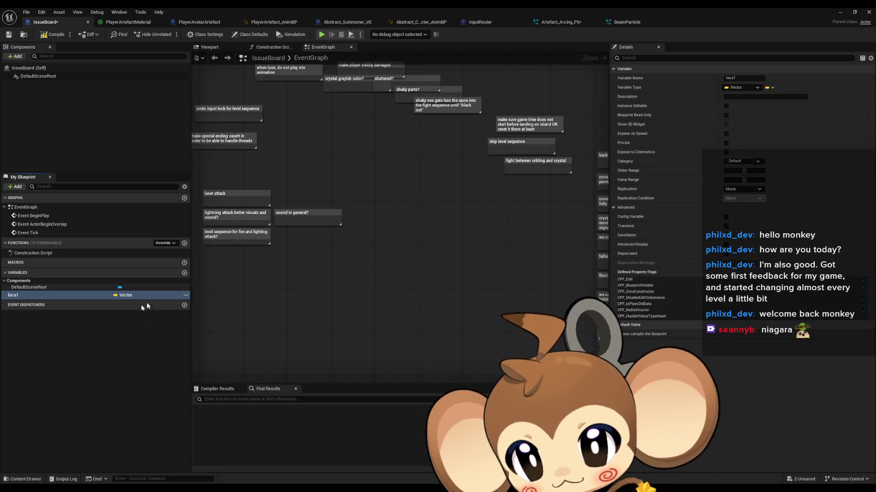
{"action": "left_click", "coordinate": [132, 297]}
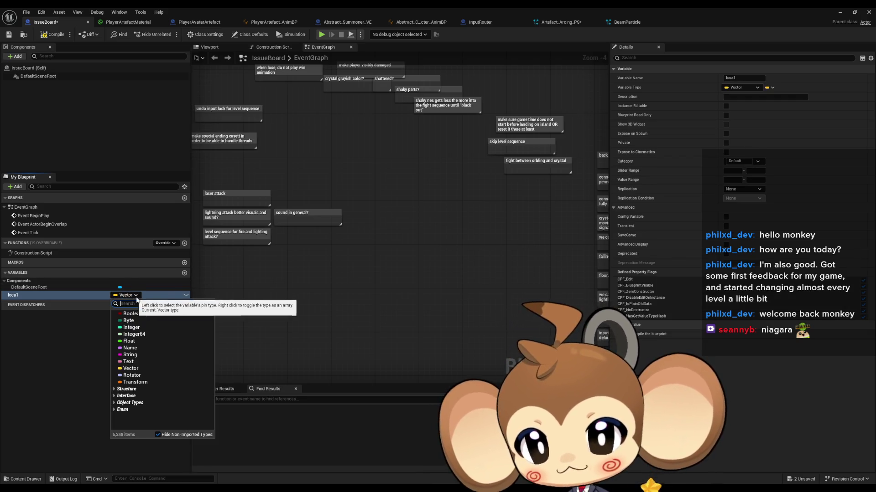
{"action": "left_click", "coordinate": [131, 299]}
{"action": "right_click", "coordinate": [127, 296]}
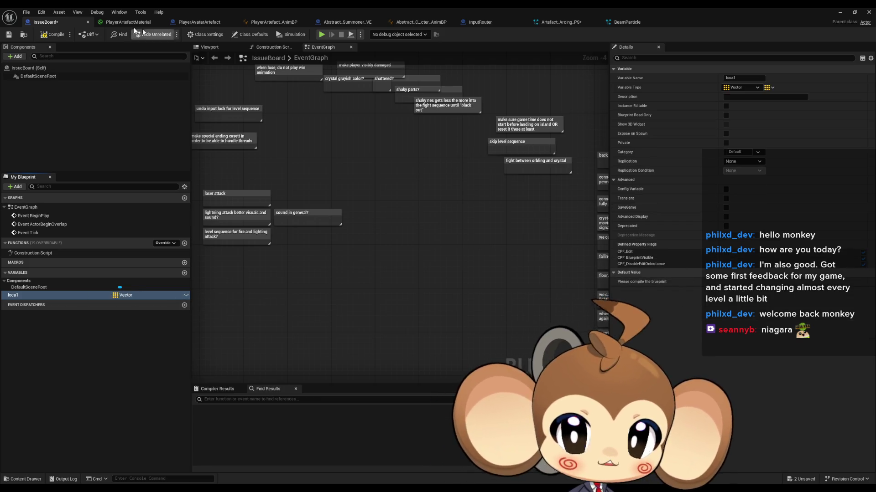
{"action": "left_click", "coordinate": [52, 34]}
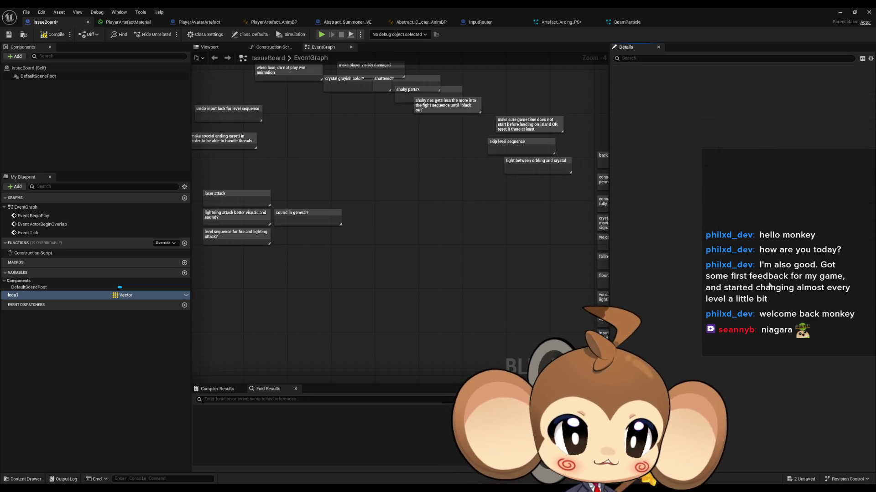
Add a fourth loca1 element and paste 100, 200, 300 into its entries, then return to the level editor
{"action": "left_click", "coordinate": [768, 282]}
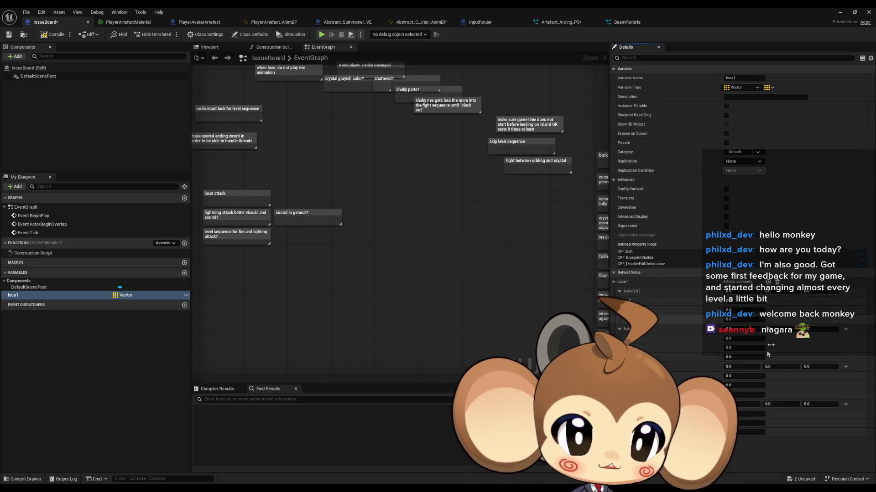
{"action": "left_click", "coordinate": [619, 311]}
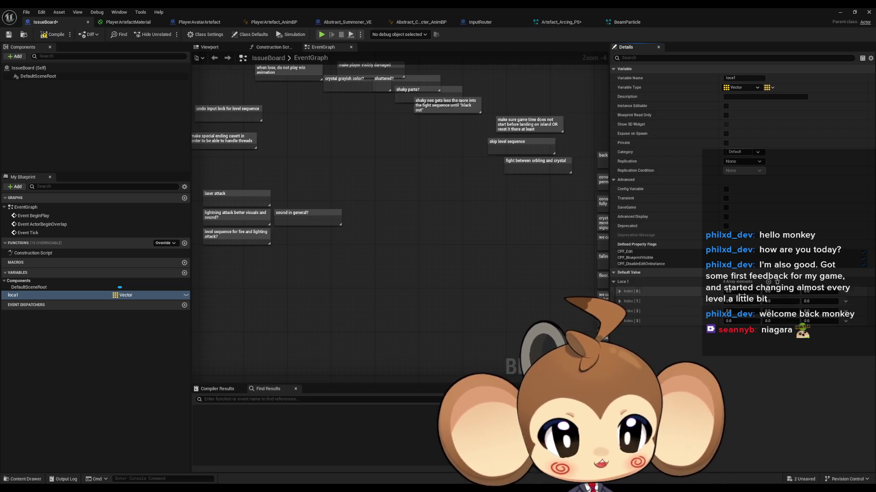
{"action": "type", "text": "100"}
{"action": "key", "text": "Tab"}
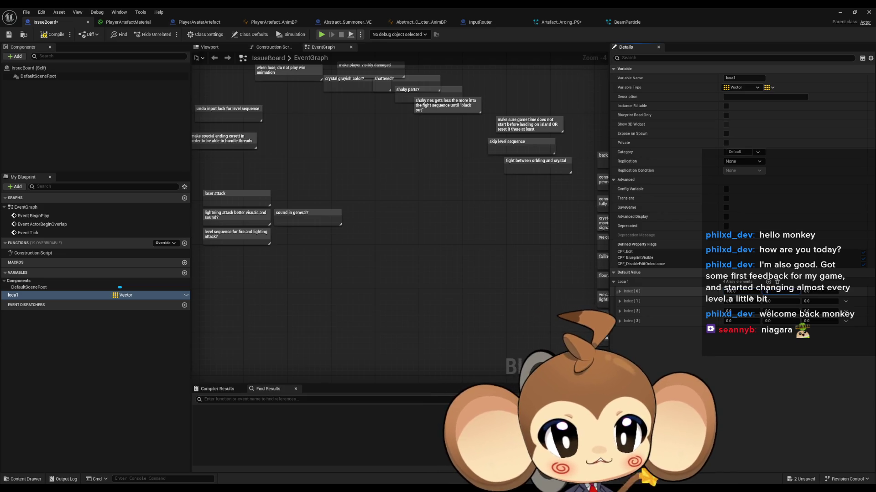
{"action": "type", "text": "30"}
{"action": "key", "text": "Return"}
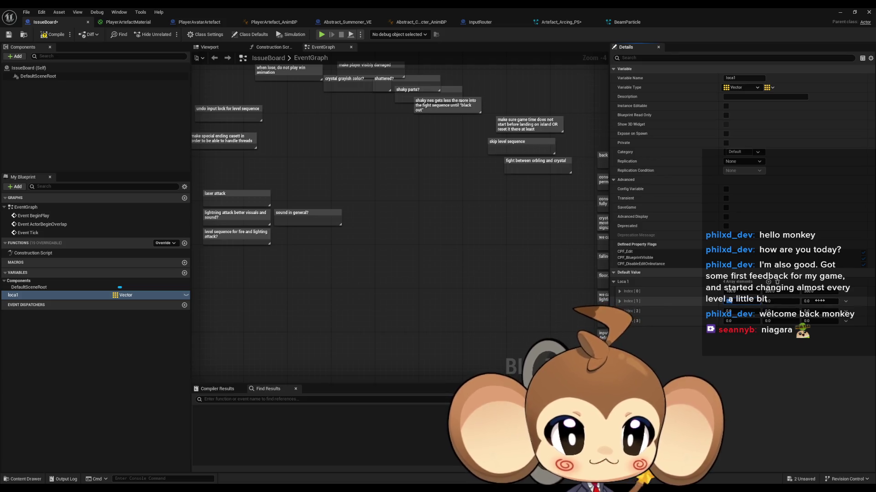
{"action": "left_click", "coordinate": [770, 290]}
{"action": "left_click", "coordinate": [661, 291]}
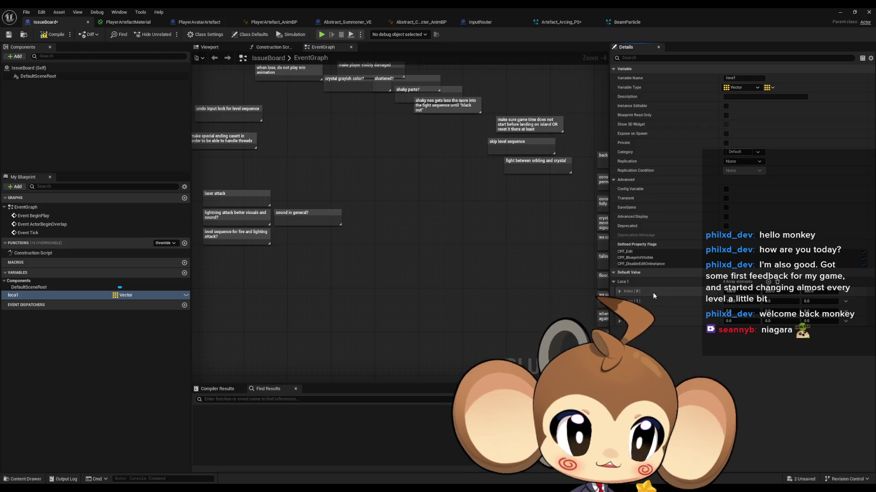
{"action": "left_click", "coordinate": [657, 311], "text": "shift"}
{"action": "left_click", "coordinate": [658, 321], "text": "shift"}
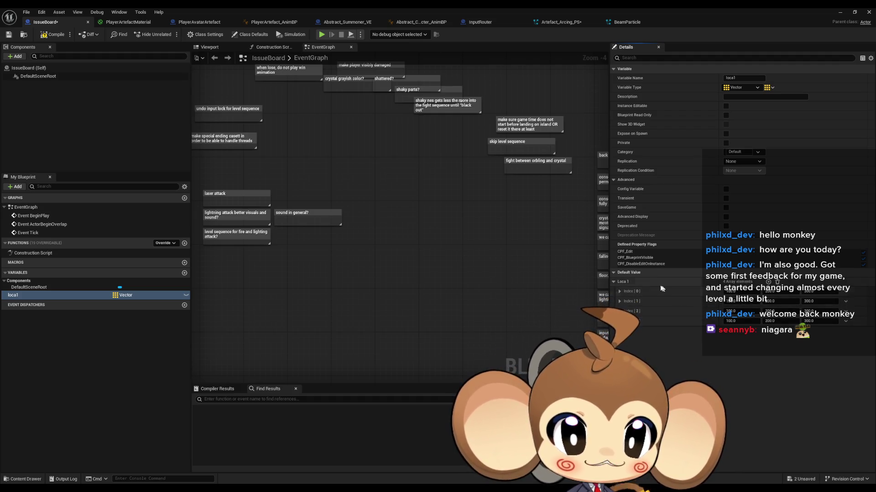
{"action": "left_click", "coordinate": [841, 13]}
{"action": "left_click", "coordinate": [700, 152]}
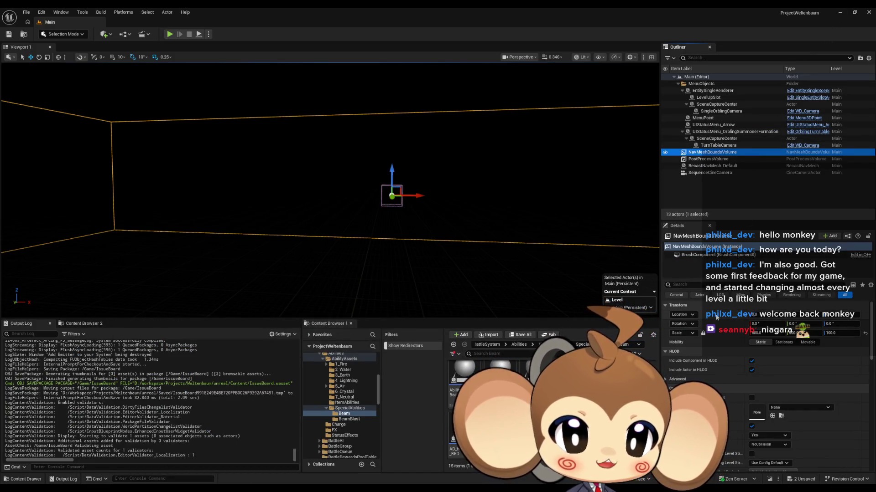
Undo the accidental move of the NavMeshBoundsVolume and return to the IssueBoard Blueprint
{"action": "left_click_drag", "start_coordinate": [716, 318], "coordinate": [793, 315]}
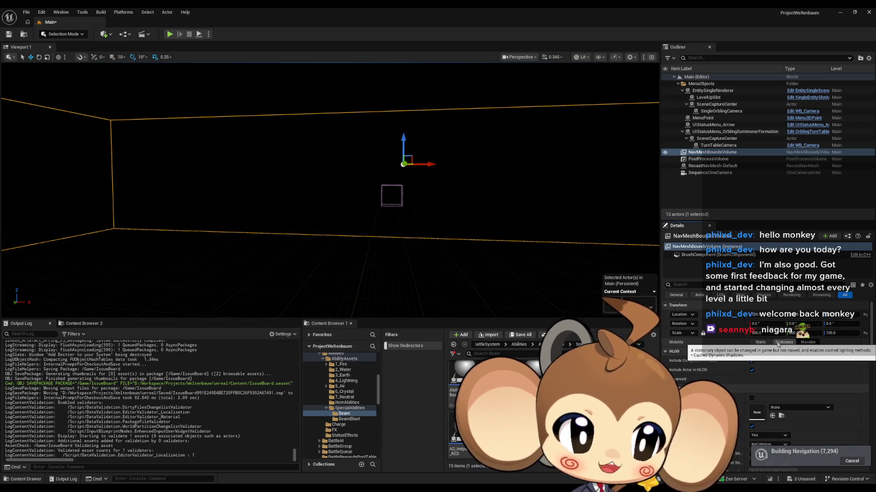
{"action": "key", "text": "ctrl+z"}
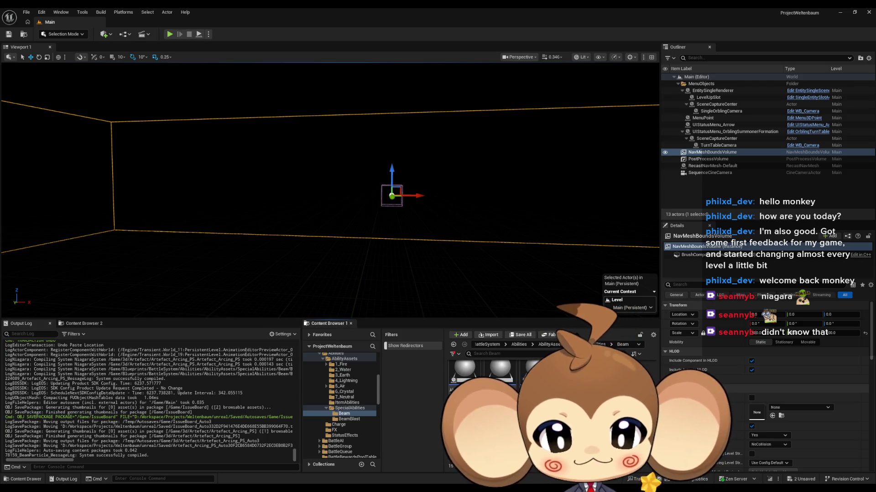
{"action": "key", "text": "alt+Tab"}
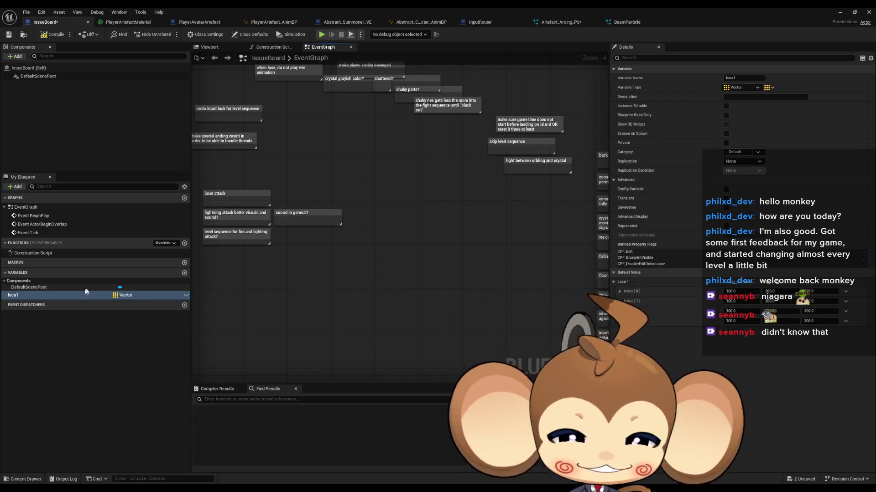
Select loca1, open the Artefact_Arcing_PS tab, then start Play-in-Editor from the level editor
{"action": "left_click", "coordinate": [56, 296]}
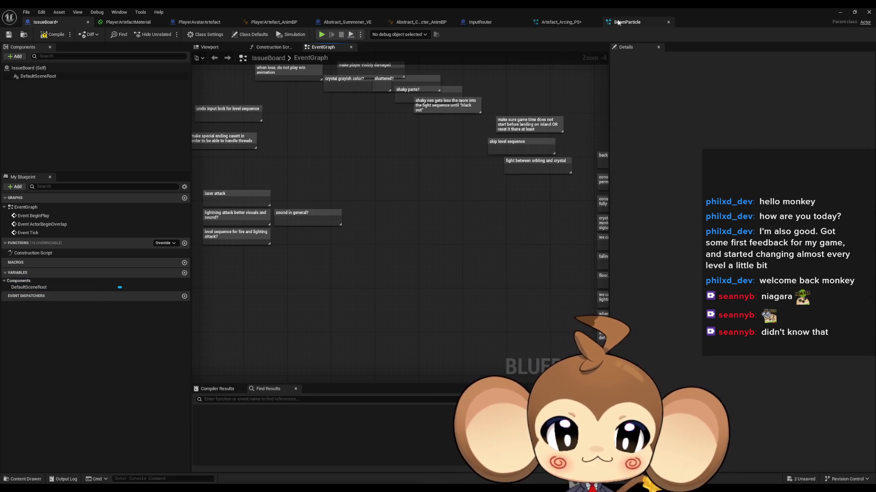
{"action": "left_click", "coordinate": [577, 21]}
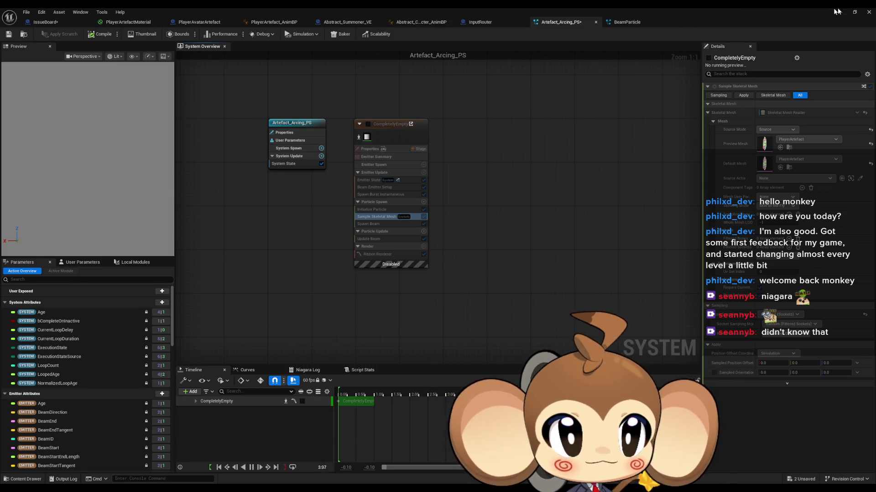
{"action": "key", "text": "alt+Tab"}
{"action": "left_click", "coordinate": [169, 34]}
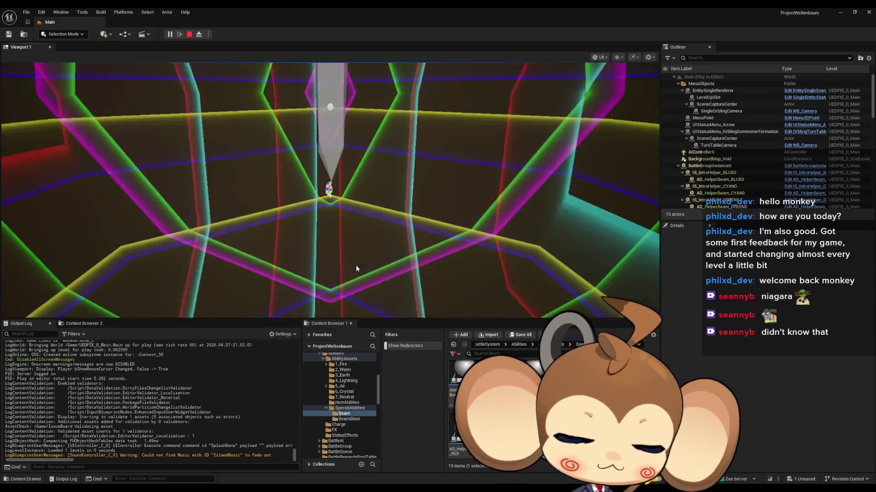
Play-test the level in full-screen F11 mode, then exit full screen and stop the session
{"action": "key", "text": "F11"}
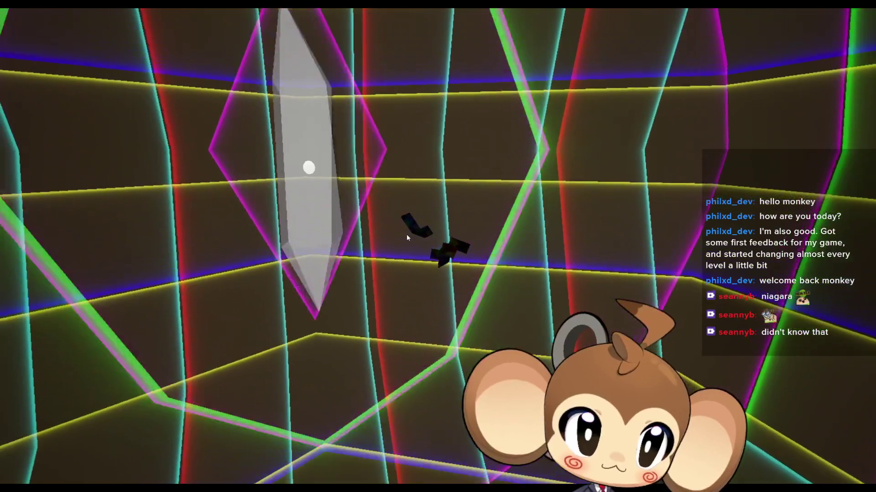
{"action": "key", "text": "F11"}
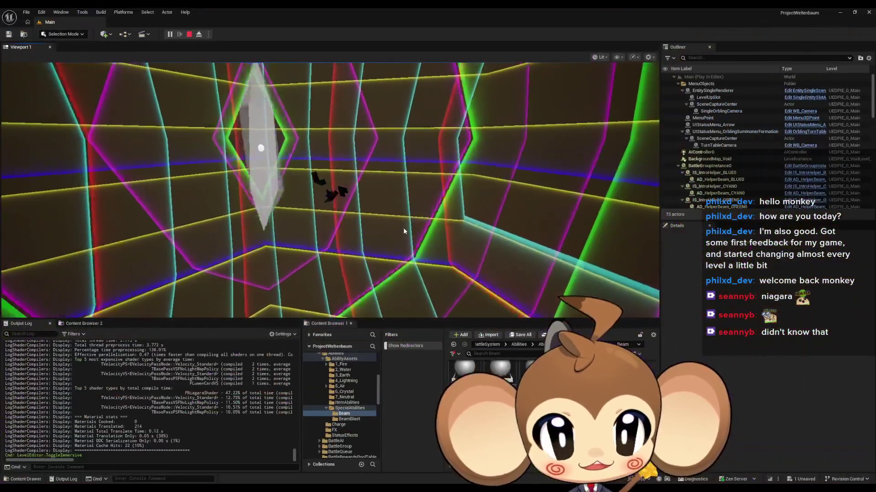
{"action": "left_click", "coordinate": [188, 35]}
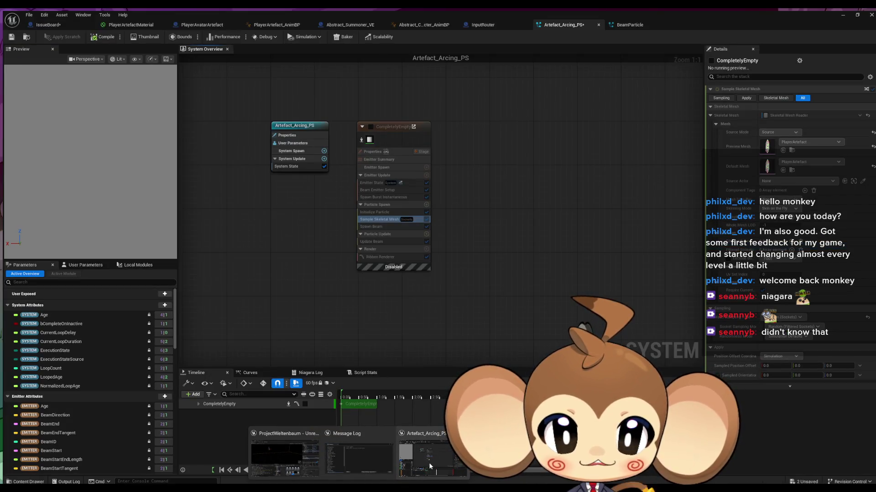
Back in the Niagara editor, review the CompletelyEmpty emitter's Sample Skeletal Mesh module settings
{"action": "left_click", "coordinate": [430, 465]}
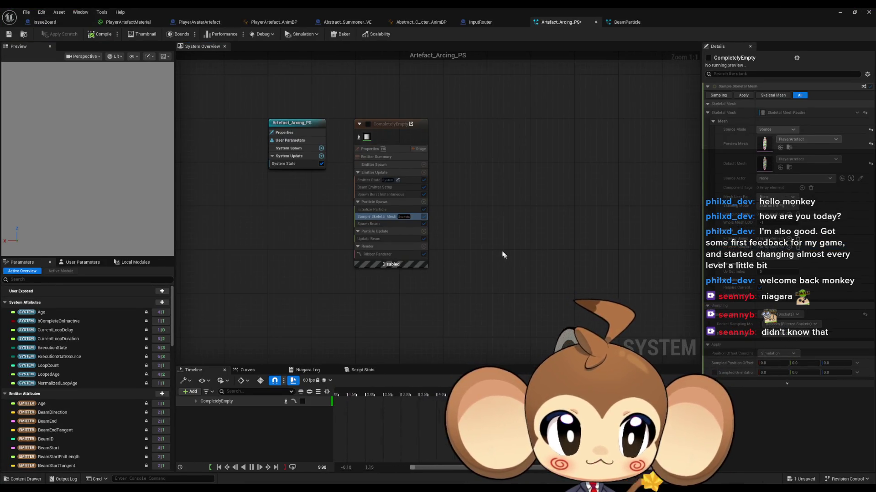
{"action": "left_click", "coordinate": [400, 247]}
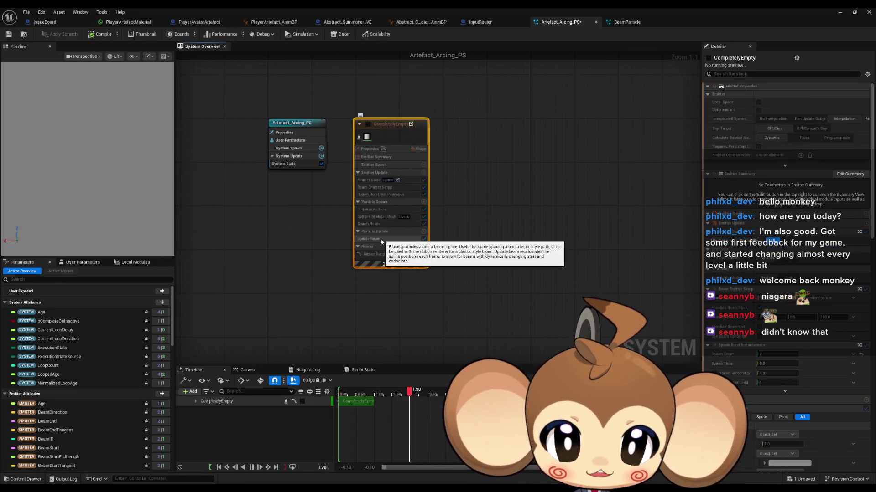
{"action": "mouse_move", "coordinate": [378, 219]}
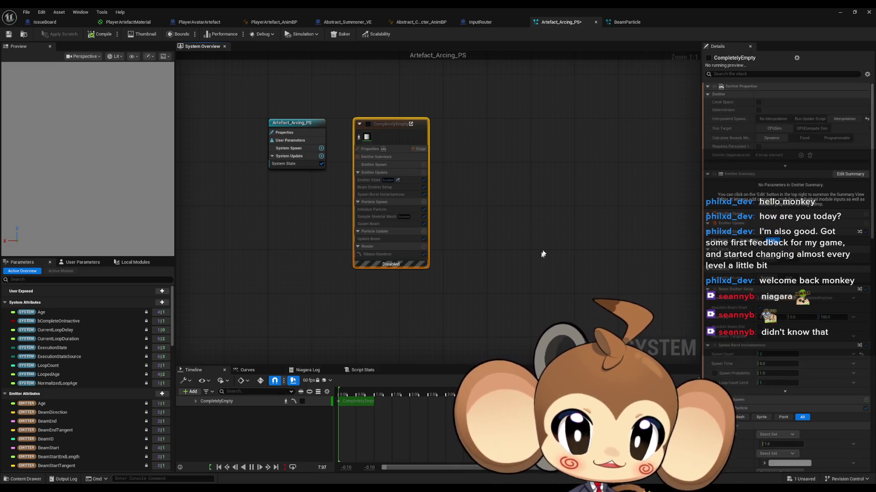
{"action": "left_click", "coordinate": [377, 217]}
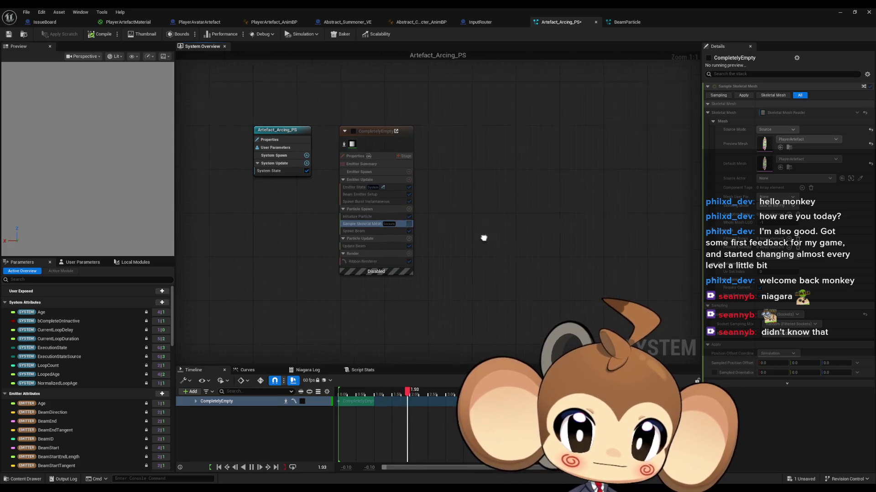
Add a Fountain emitter from the templates and place it right of CompletelyEmpty
{"action": "right_click", "coordinate": [487, 169]}
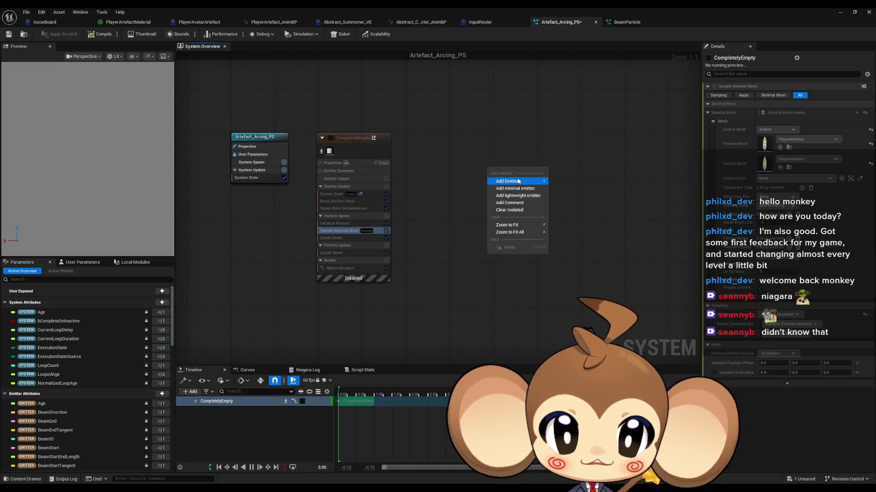
{"action": "left_click", "coordinate": [518, 182]}
{"action": "left_click", "coordinate": [515, 179]}
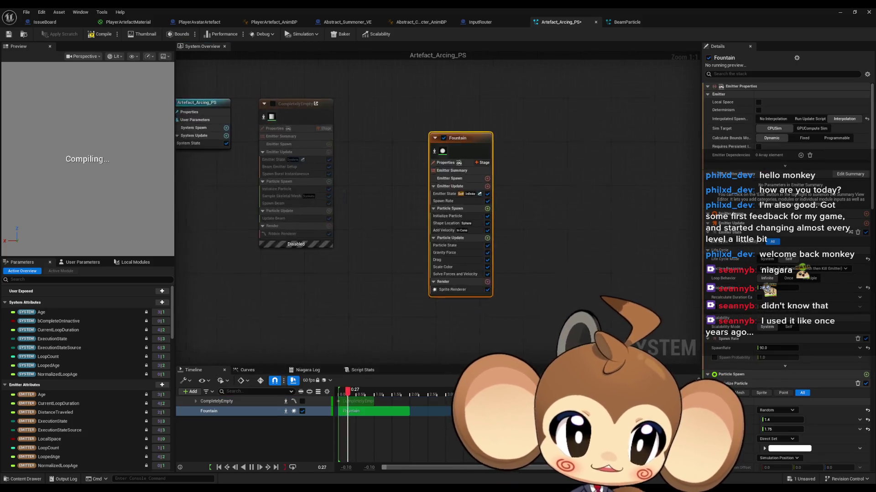
{"action": "double_click", "coordinate": [516, 179]}
{"action": "mouse_move", "coordinate": [447, 132]}
{"action": "left_mouse_down"}
{"action": "mouse_move", "coordinate": [429, 91]}
{"action": "mouse_move", "coordinate": [419, 91]}
{"action": "left_mouse_up"}
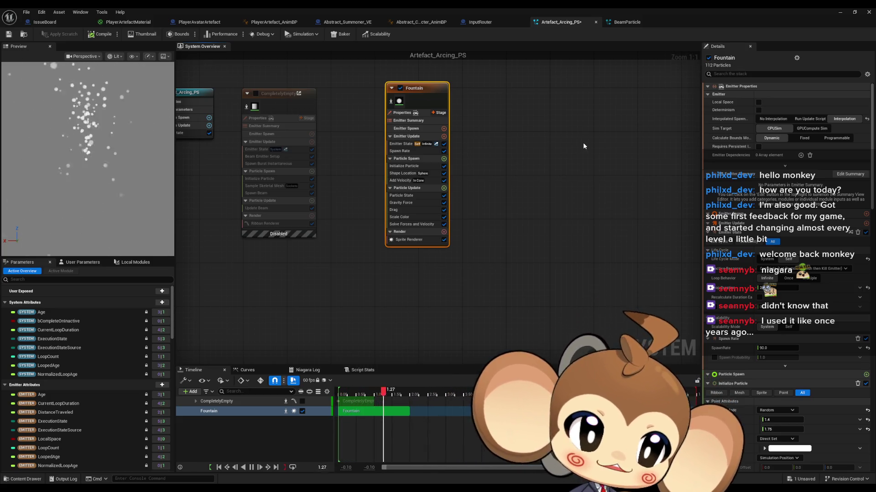
Search modules for 'samp ske mesh' and add Sample Skeletal Mesh to Fountain's Particle Spawn
{"action": "left_click", "coordinate": [534, 240]}
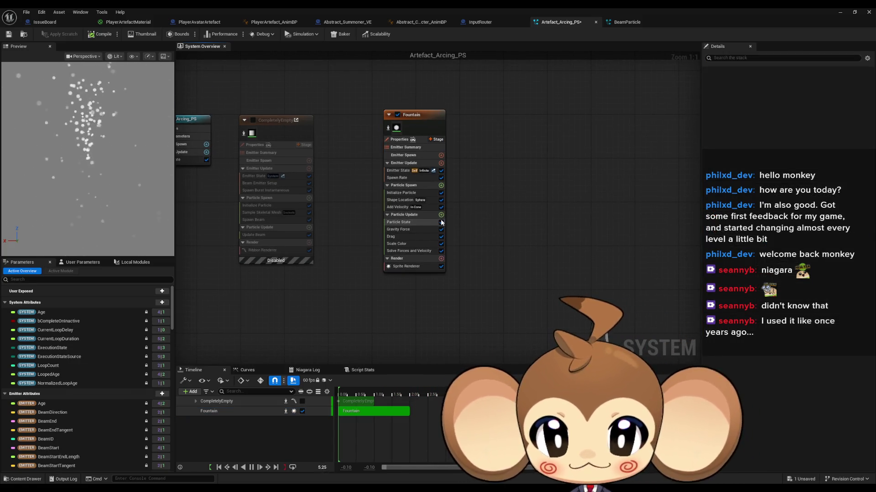
{"action": "left_click", "coordinate": [441, 186]}
{"action": "type", "text": "sam"}
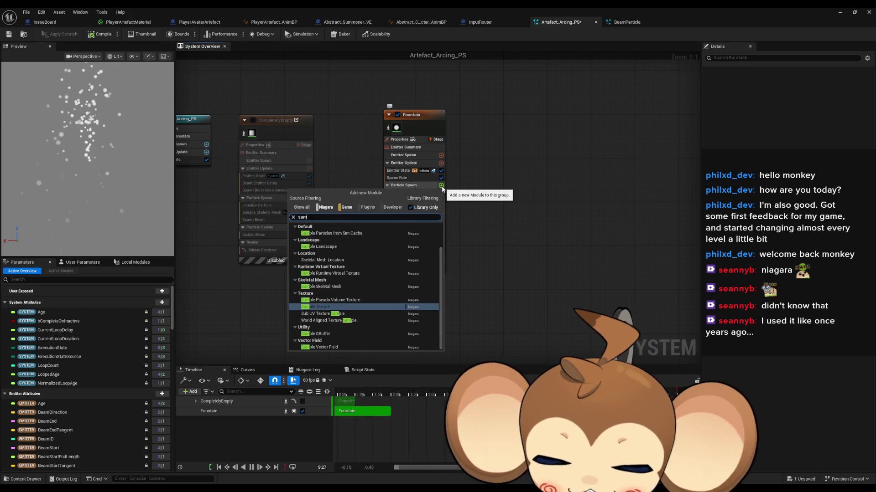
{"action": "type", "text": "p ske"}
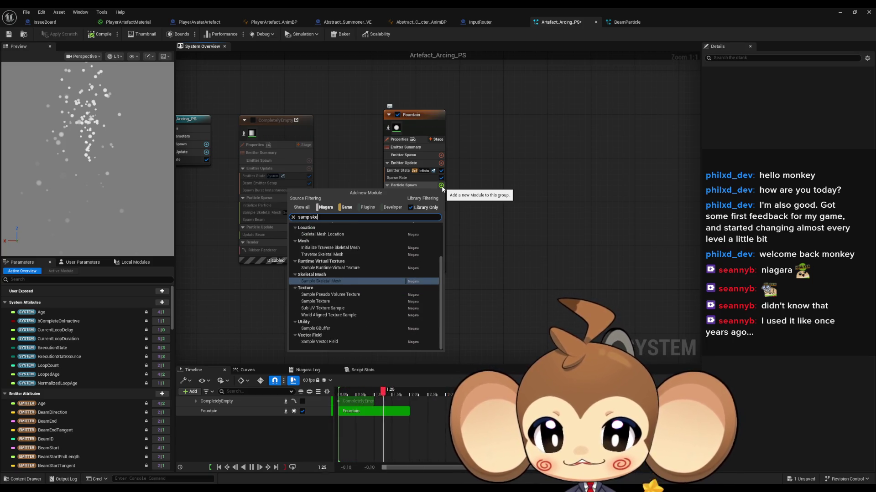
{"action": "type", "text": " mesh"}
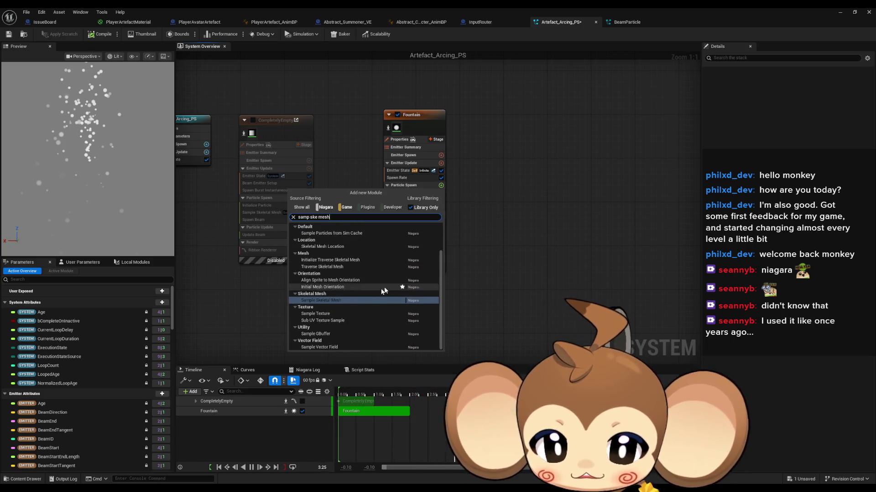
{"action": "left_click", "coordinate": [360, 299]}
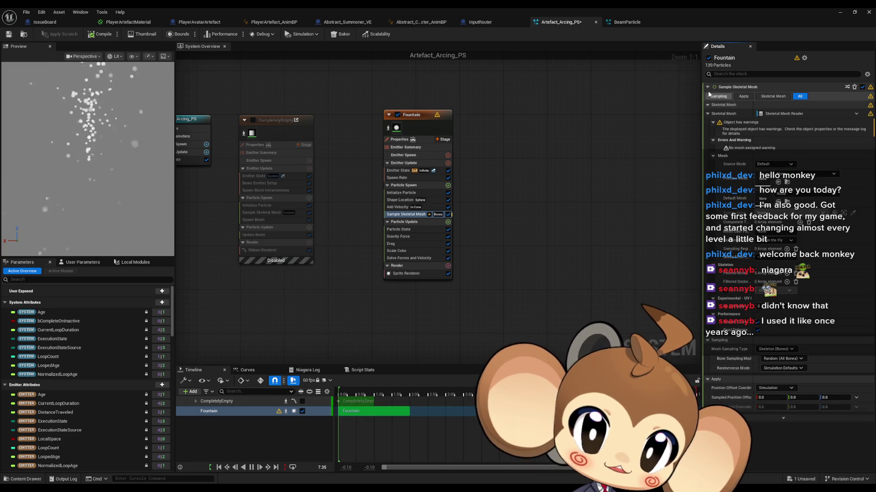
{"action": "mouse_move", "coordinate": [870, 88]}
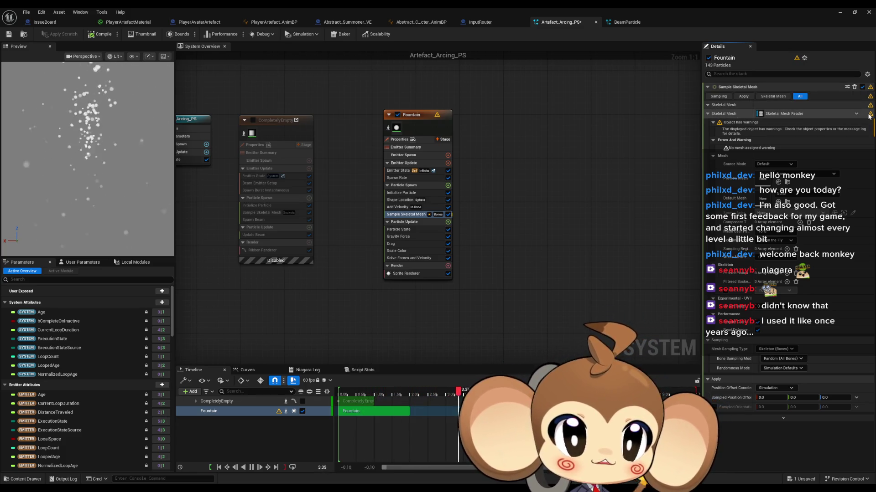
{"action": "mouse_move", "coordinate": [870, 114]}
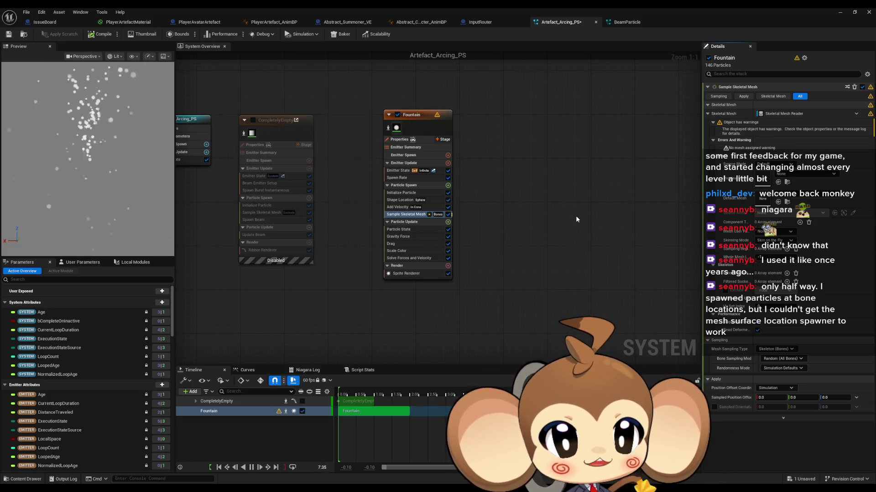
{"action": "left_click", "coordinate": [774, 164]}
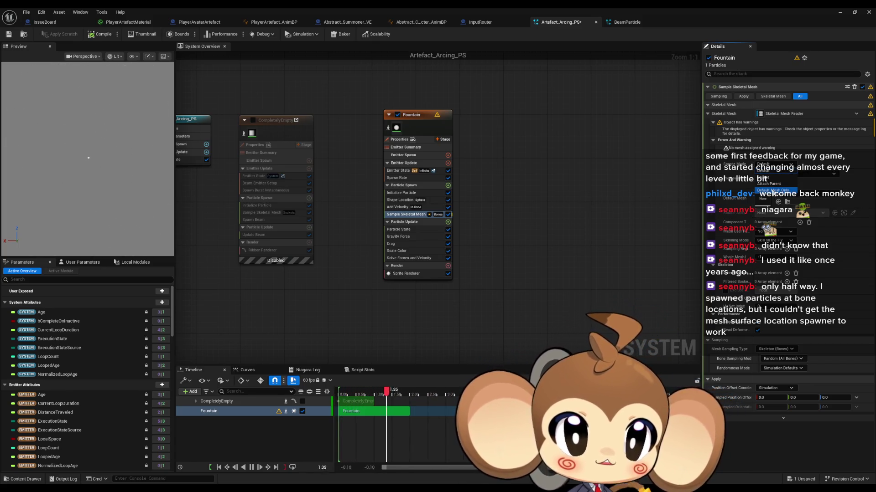
{"action": "left_click", "coordinate": [777, 191]}
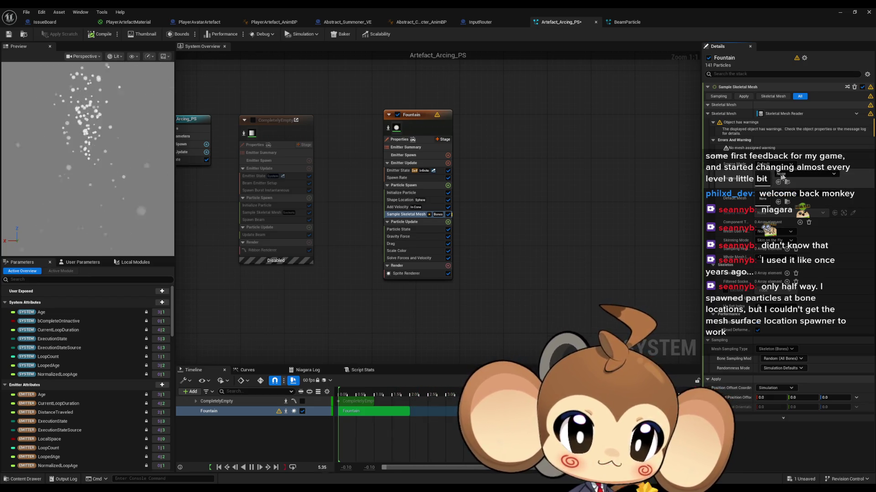
{"action": "left_click", "coordinate": [798, 174]}
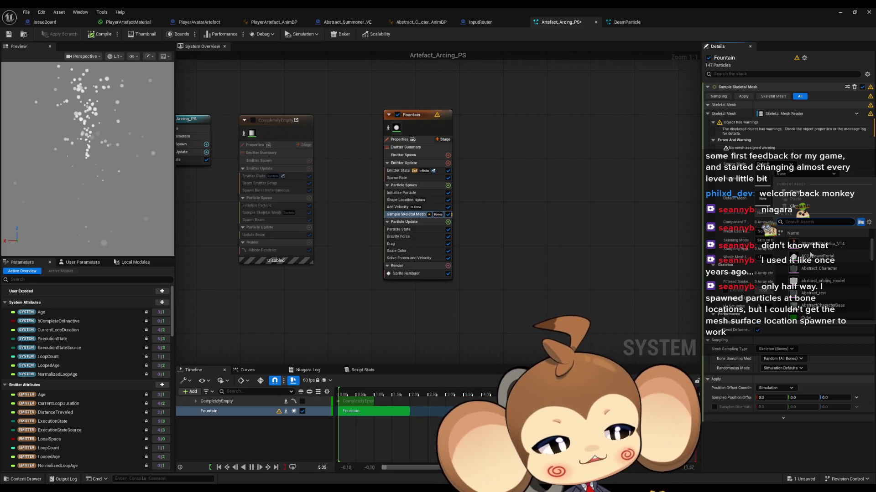
{"action": "left_click", "coordinate": [504, 146]}
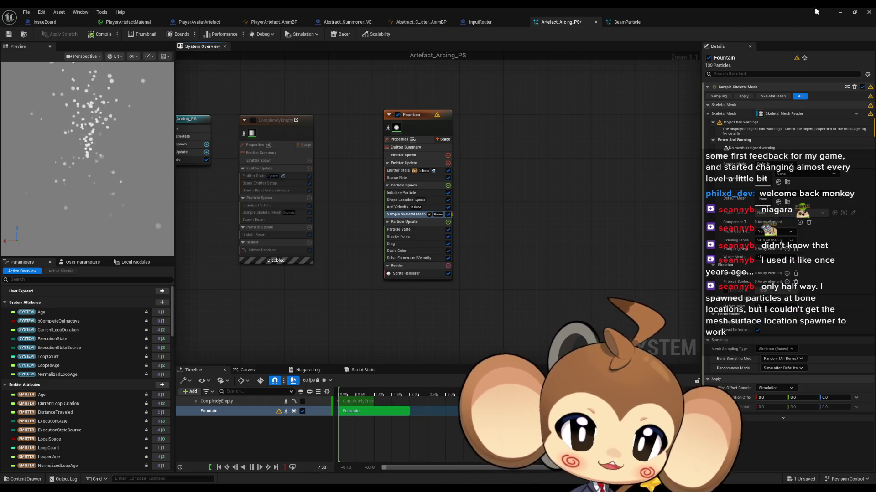
{"action": "left_click", "coordinate": [838, 12]}
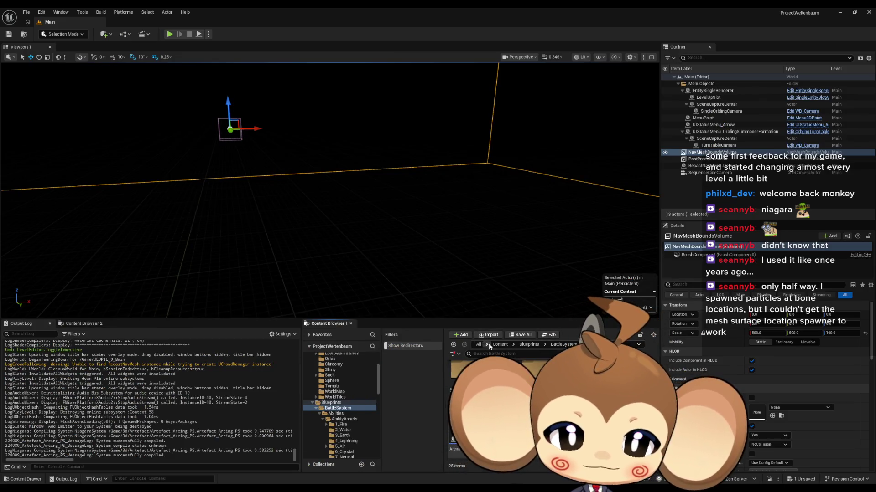
Search the Content Browser for 'evol' and open EvolutionParticleSystem
{"action": "left_click", "coordinate": [500, 354]}
{"action": "type", "text": "evol"}
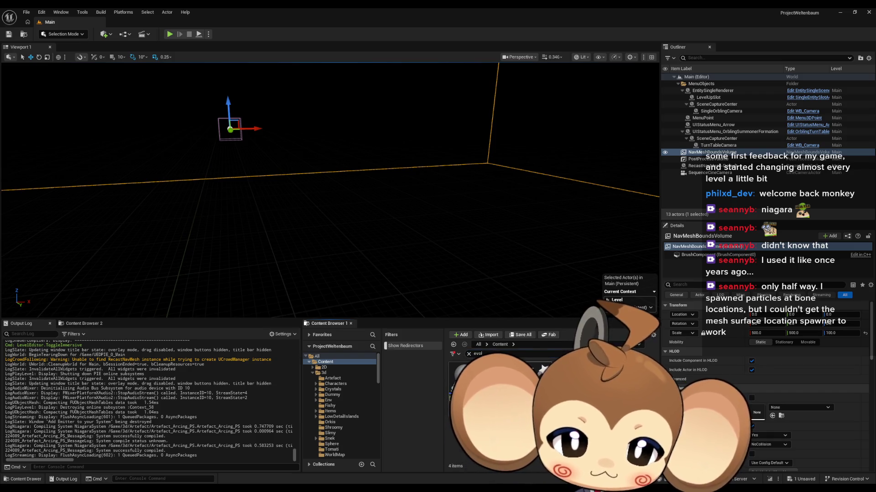
{"action": "double_click", "coordinate": [530, 383]}
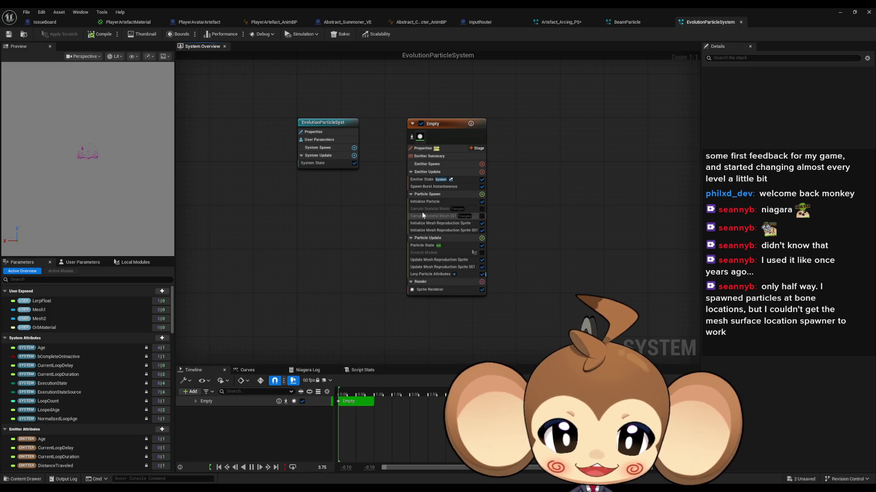
Inspect both Initialize Mesh Reproduction Sprite modules and the preview, then switch to PlayerArtefact_AnimBP
{"action": "mouse_move", "coordinate": [422, 212]}
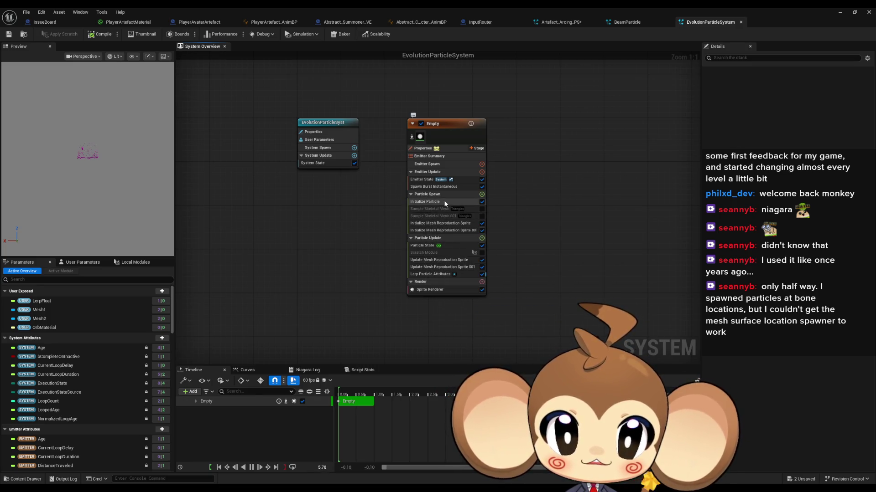
{"action": "mouse_move", "coordinate": [460, 226]}
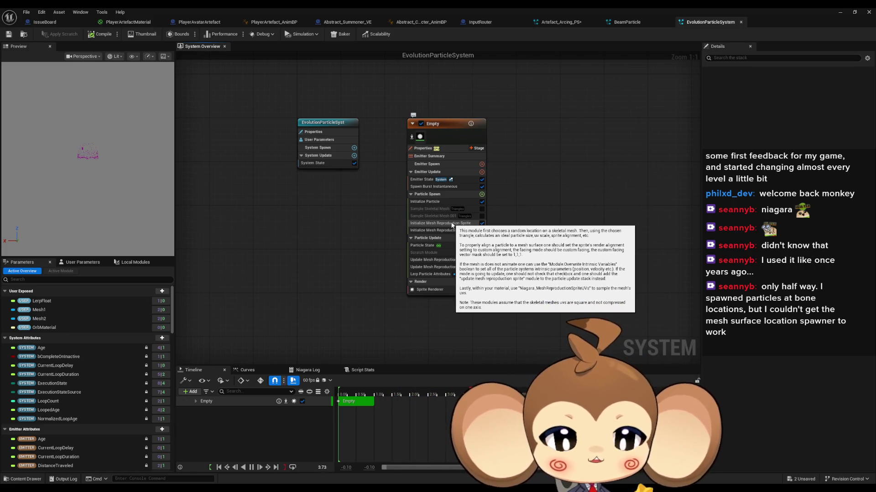
{"action": "left_click", "coordinate": [462, 223]}
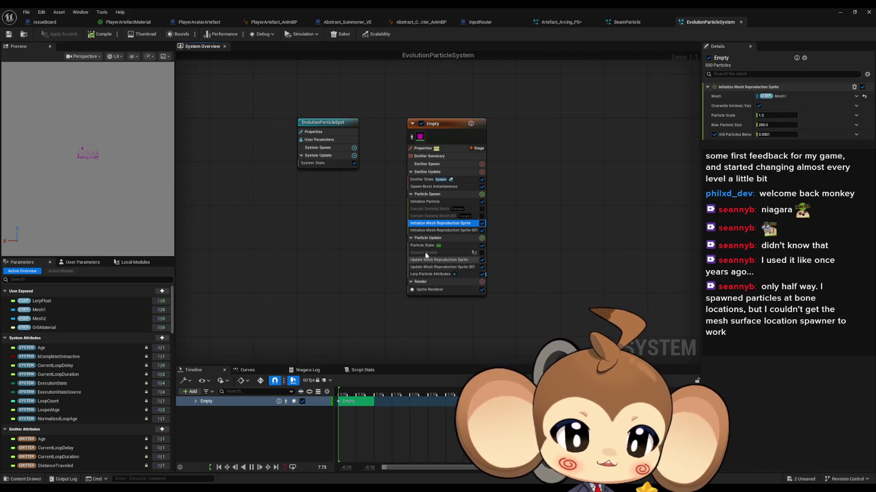
{"action": "left_click", "coordinate": [441, 230]}
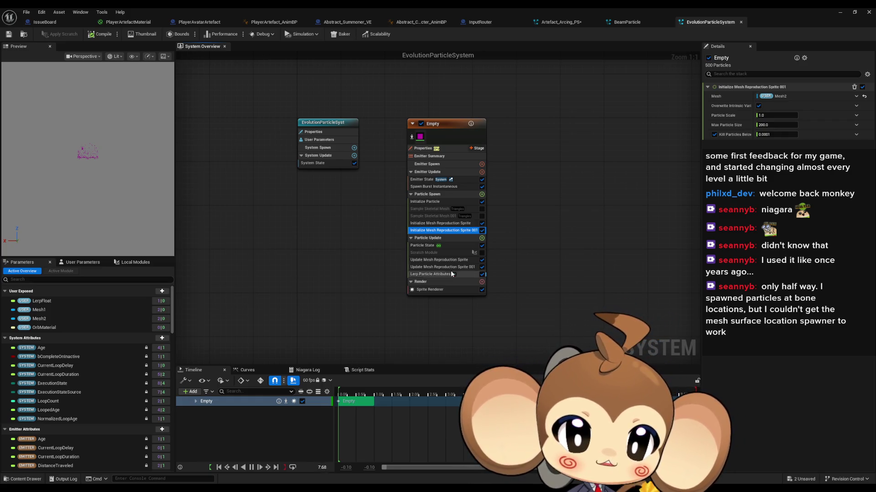
{"action": "mouse_move", "coordinate": [456, 265]}
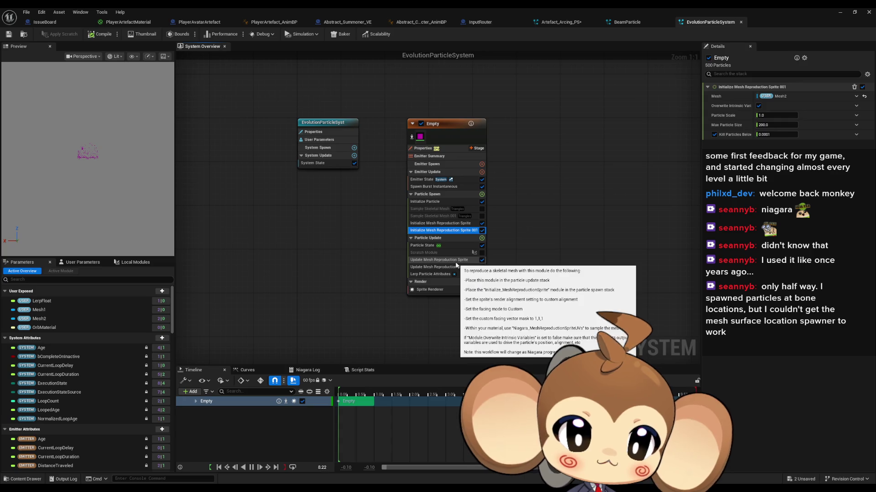
{"action": "left_click", "coordinate": [100, 155]}
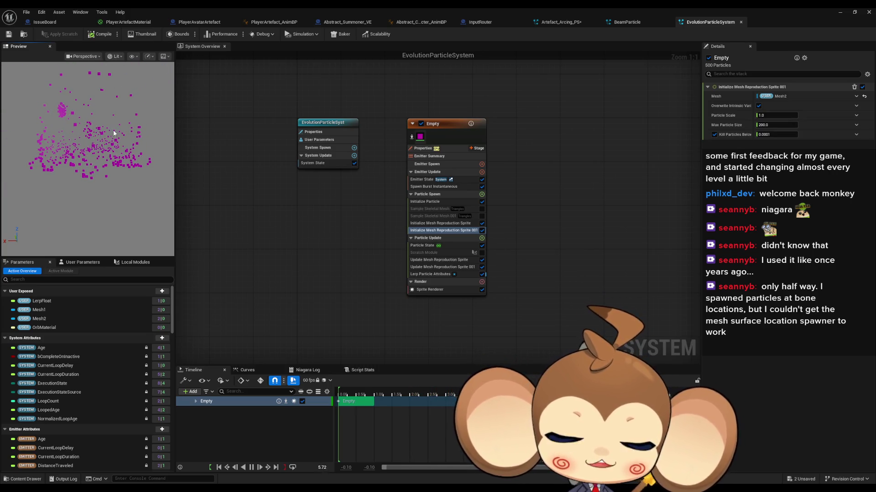
{"action": "left_click", "coordinate": [273, 22]}
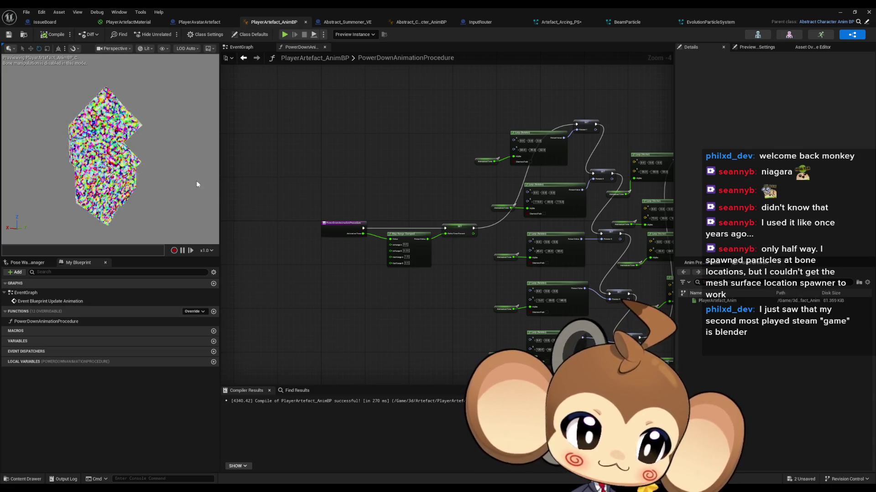
Flip between the EvolutionParticleSystem, BeamParticle and Artefact_Arcing_PS tabs, finishing on Artefact_Arcing_PS
{"action": "left_click", "coordinate": [705, 22]}
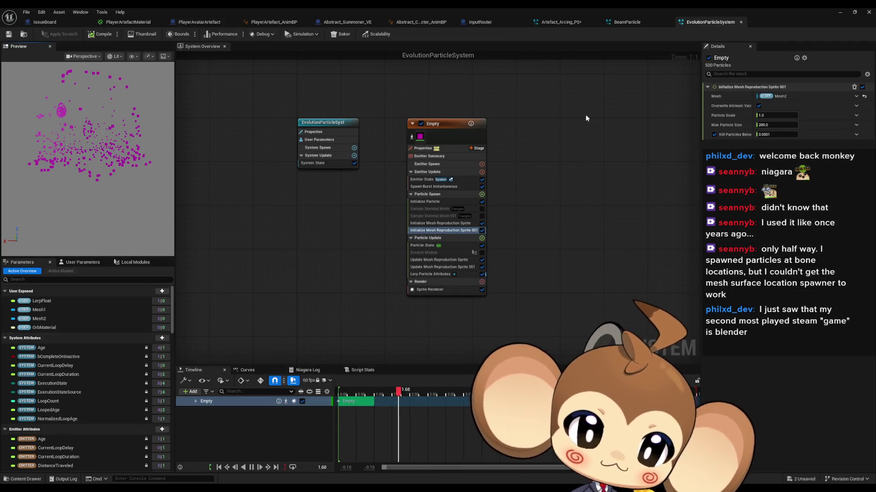
{"action": "mouse_move", "coordinate": [456, 264]}
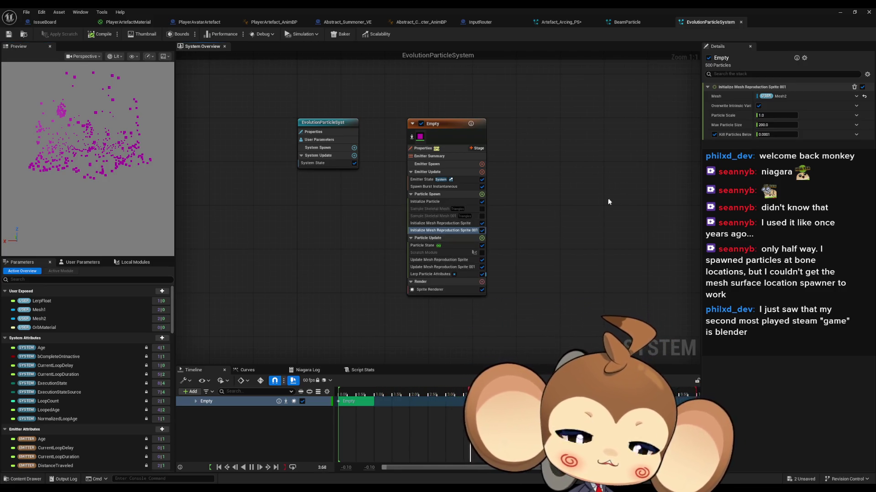
{"action": "left_click", "coordinate": [629, 22]}
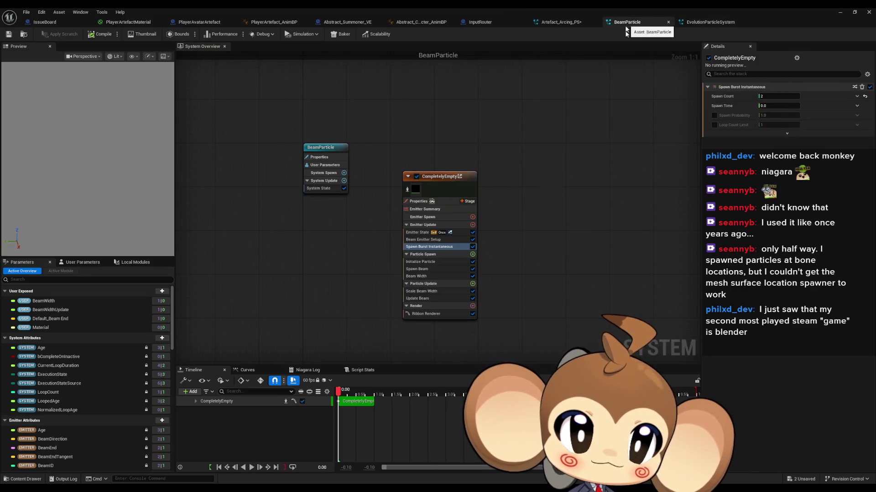
{"action": "left_click", "coordinate": [570, 23]}
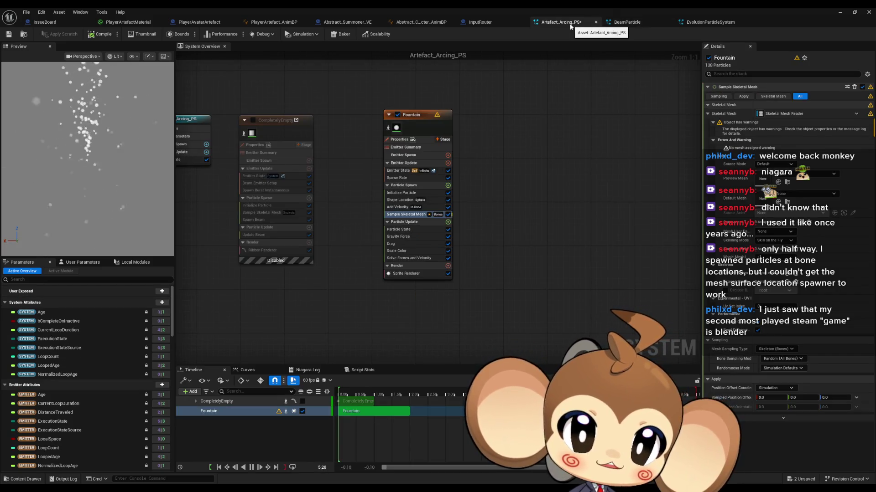
{"action": "left_click", "coordinate": [631, 23]}
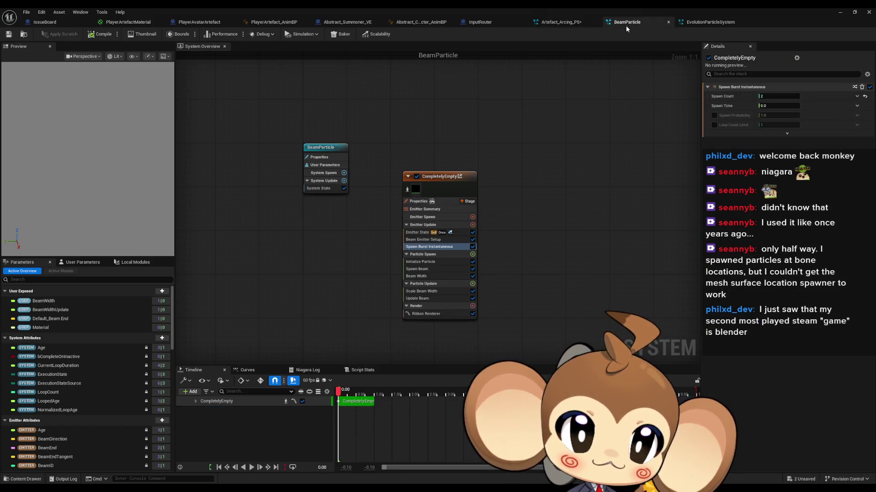
{"action": "left_click", "coordinate": [550, 25]}
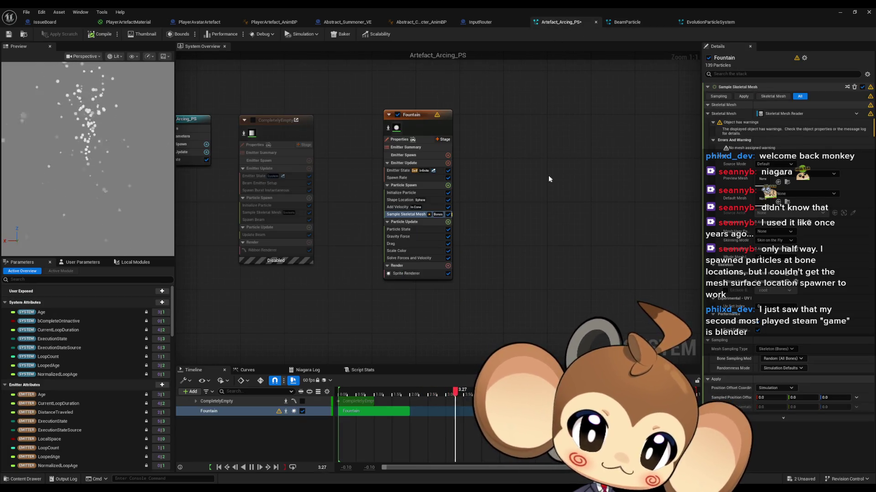
Give the Sample Skeletal Mesh module PlayerArtefact as Preview Mesh and Source Mode 'Source'
{"action": "left_click_drag", "start_coordinate": [548, 179], "coordinate": [548, 209]}
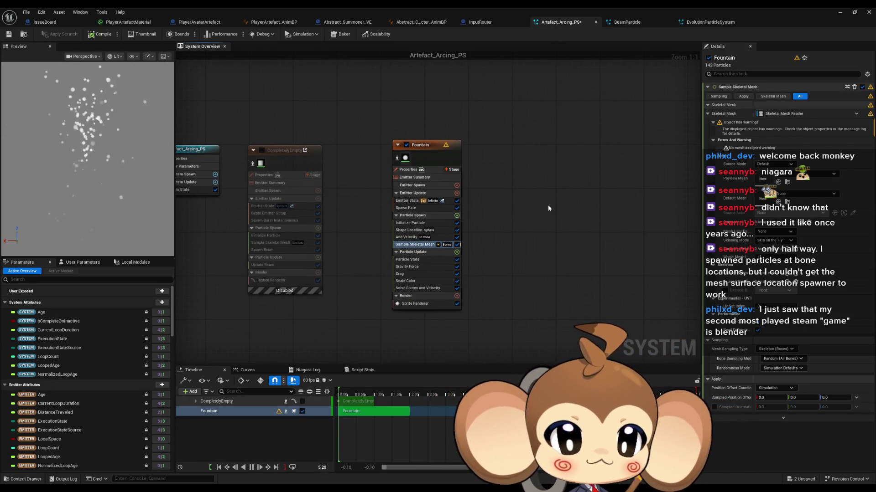
{"action": "mouse_move", "coordinate": [540, 206]}
{"action": "left_mouse_down"}
{"action": "mouse_move", "coordinate": [573, 162]}
{"action": "mouse_move", "coordinate": [555, 221]}
{"action": "left_mouse_up"}
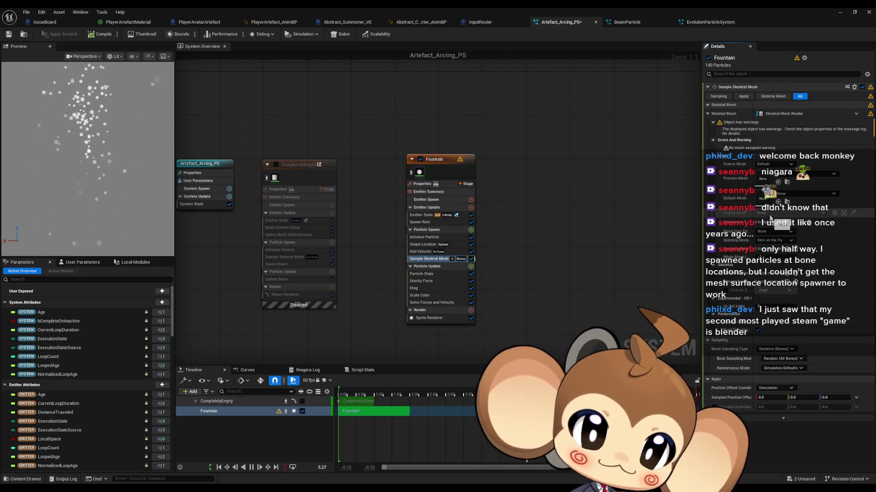
{"action": "left_click", "coordinate": [791, 176]}
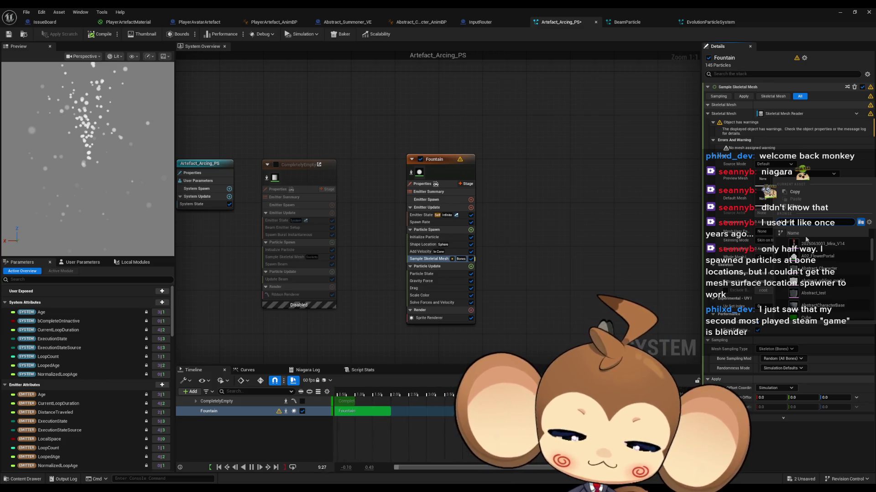
{"action": "left_click", "coordinate": [816, 256]}
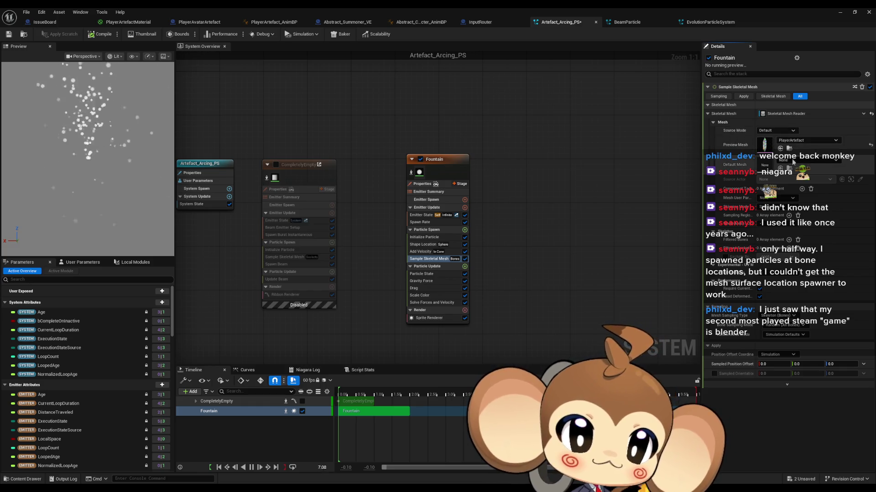
{"action": "left_click", "coordinate": [782, 132]}
{"action": "left_click", "coordinate": [783, 144]}
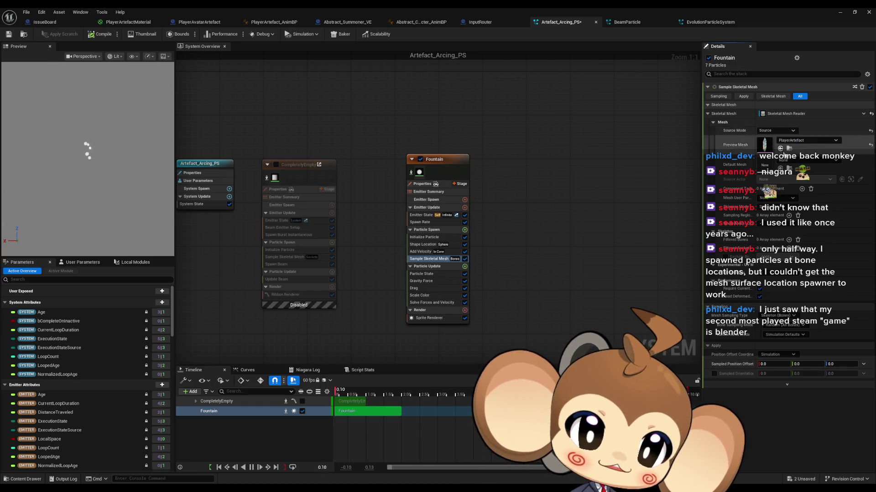
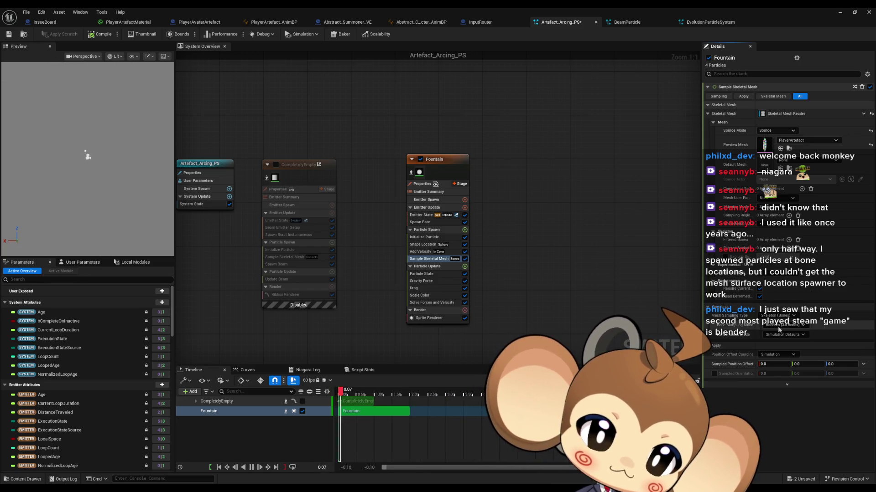
Change the Sample Skeletal Mesh sampling type from bones to Skeleton (Sockets)
{"action": "mouse_move", "coordinate": [791, 329]}
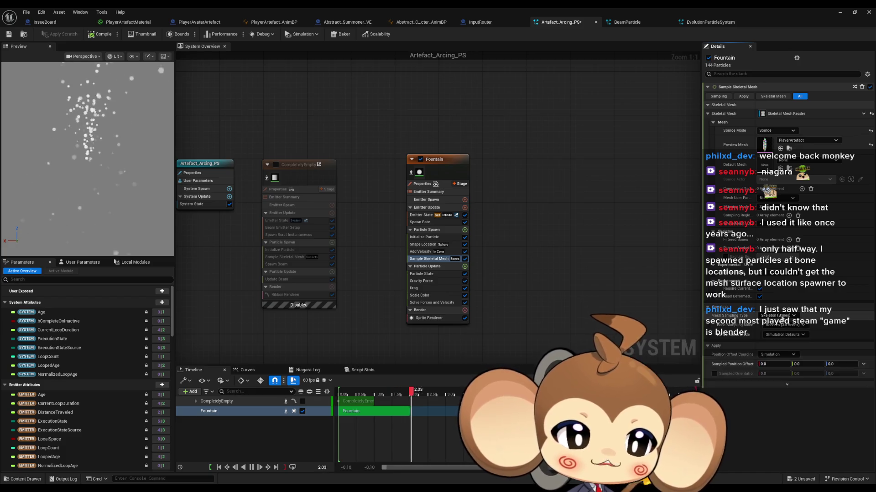
{"action": "mouse_move", "coordinate": [748, 316]}
{"action": "left_click", "coordinate": [781, 315]}
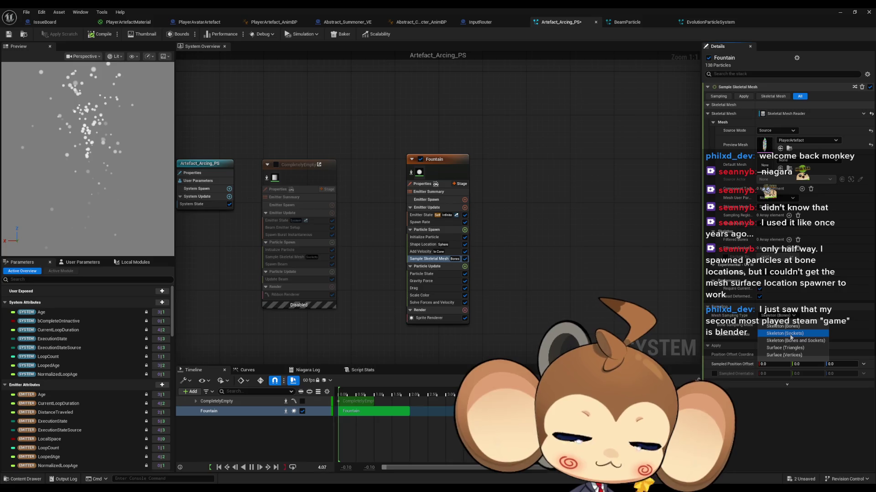
{"action": "left_click", "coordinate": [791, 334]}
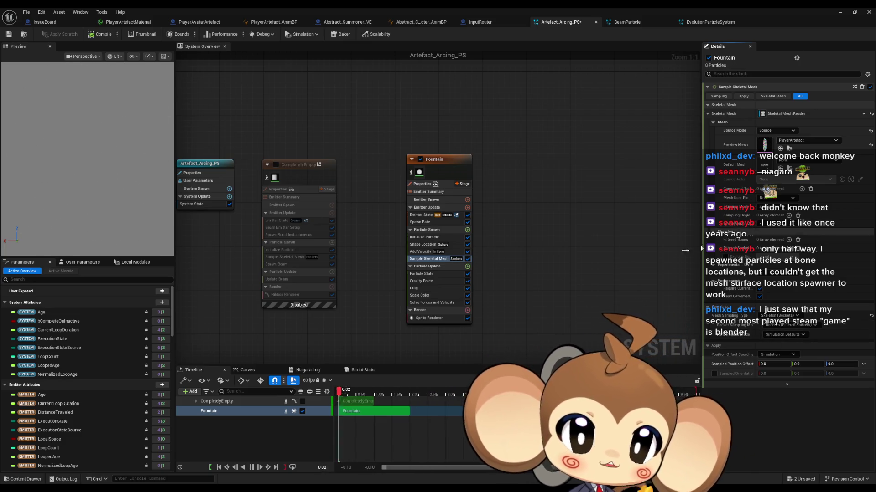
{"action": "scroll", "coordinate": [593, 259], "scroll_direction": "down", "scroll_amount": 3}
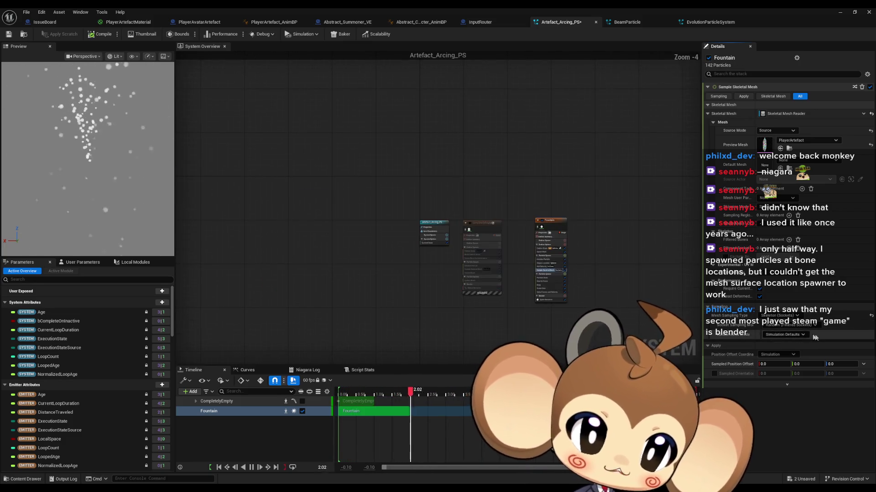
{"action": "scroll", "coordinate": [654, 260], "scroll_direction": "up", "scroll_amount": 3}
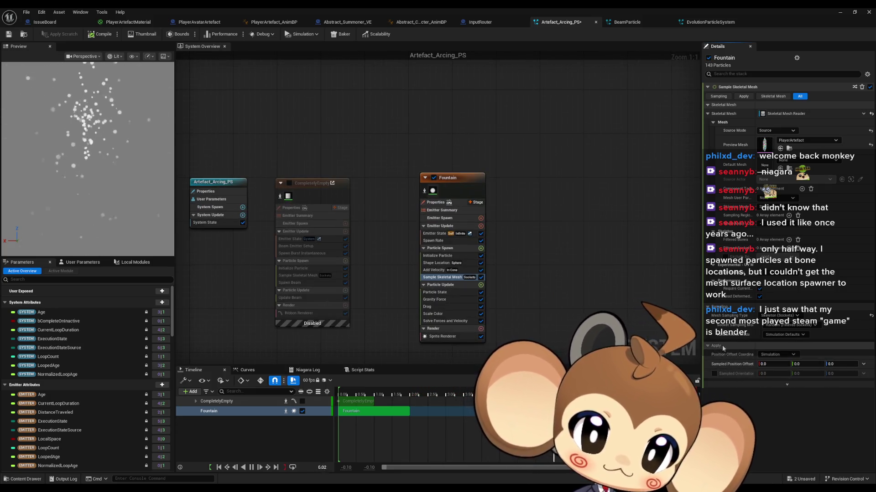
Leave Position Offset Coordinate Space on Simulation and bring up the Reddit post
{"action": "left_click", "coordinate": [766, 355]}
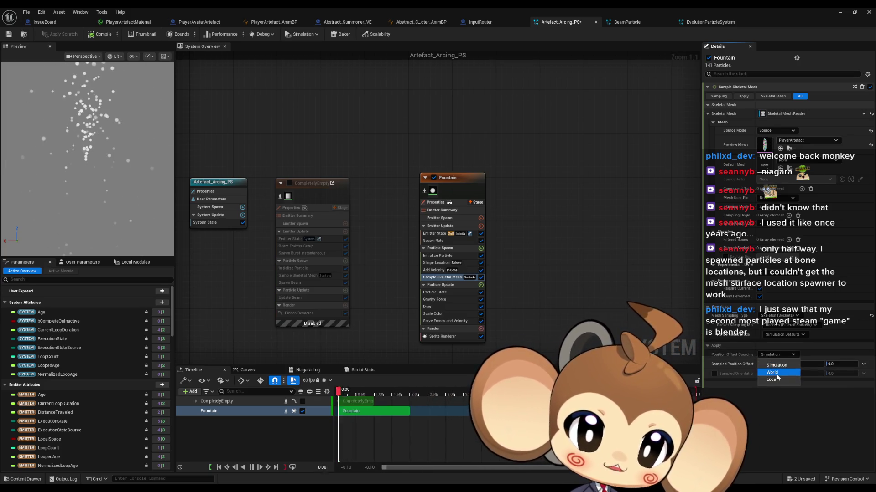
{"action": "left_click", "coordinate": [773, 355]}
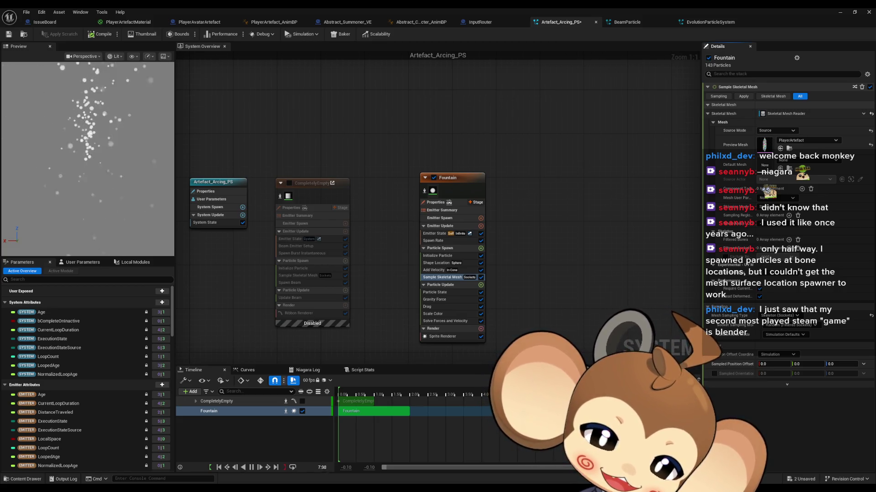
{"action": "key", "text": "alt+Tab"}
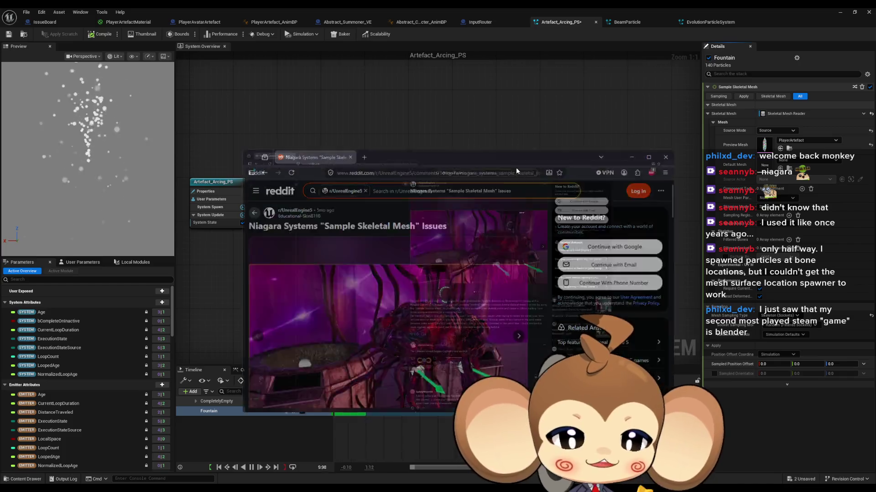
Maximize the browser and read the post's opening lines on how it uses Sample Skeletal Mesh
{"action": "double_click", "coordinate": [515, 168]}
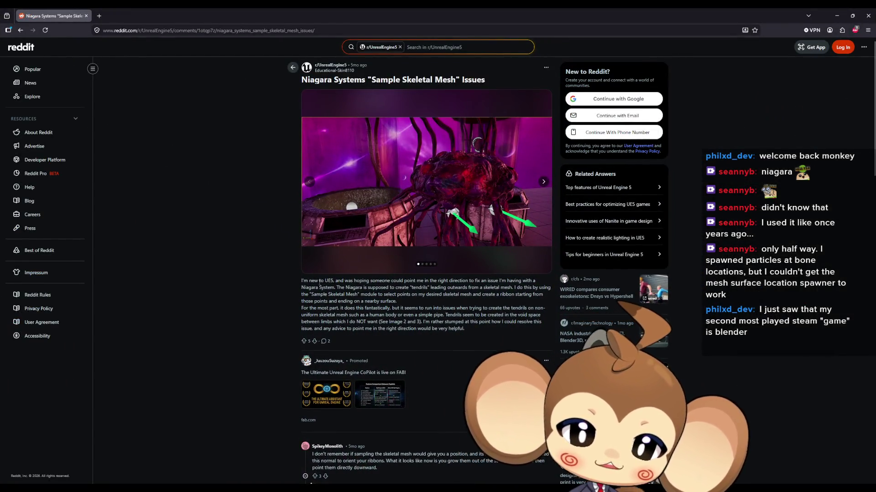
{"action": "left_click_drag", "start_coordinate": [320, 282], "coordinate": [348, 286]}
{"action": "left_click", "coordinate": [364, 290]}
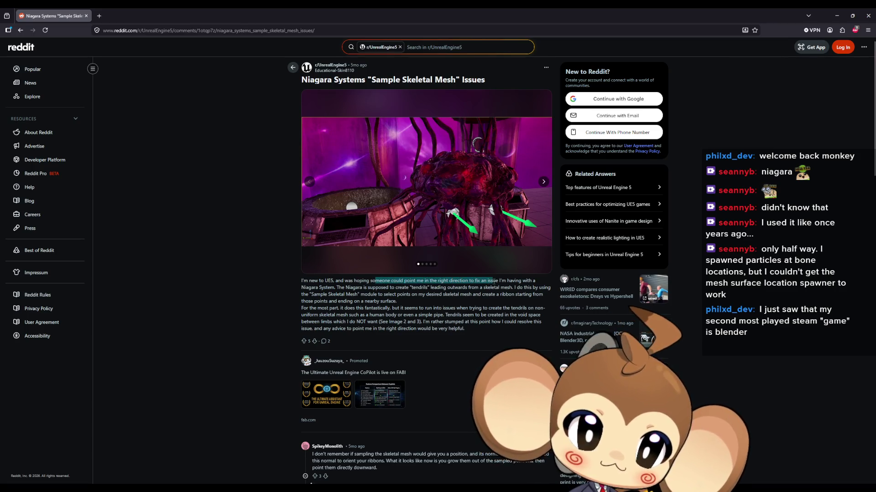
{"action": "mouse_move", "coordinate": [515, 282]}
{"action": "left_mouse_down"}
{"action": "mouse_move", "coordinate": [331, 282]}
{"action": "mouse_move", "coordinate": [334, 289]}
{"action": "left_mouse_up"}
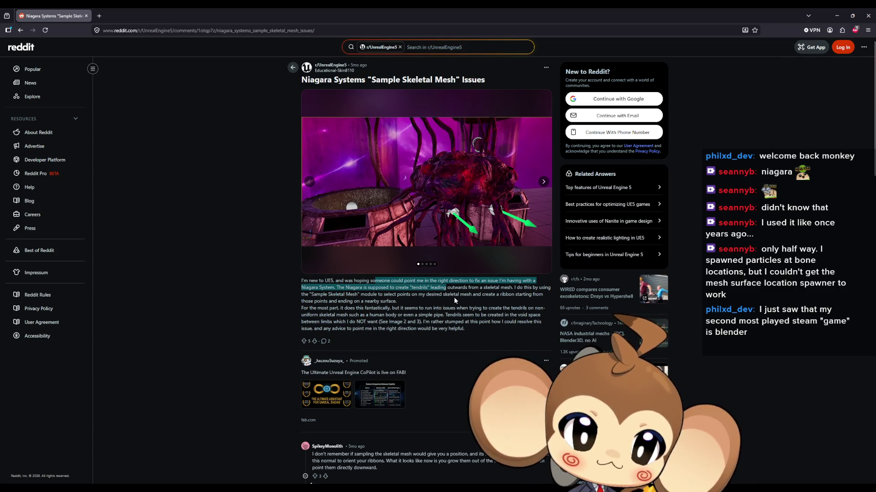
{"action": "double_click", "coordinate": [506, 287]}
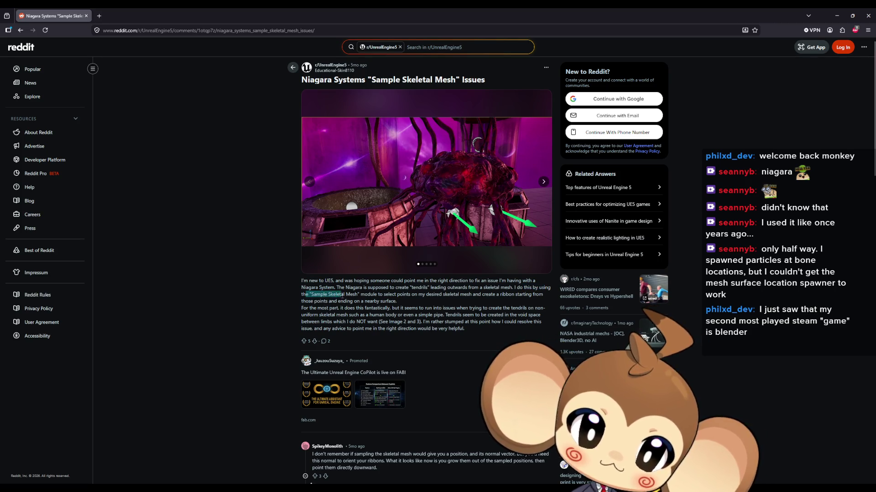
{"action": "left_click_drag", "start_coordinate": [386, 295], "coordinate": [453, 295]}
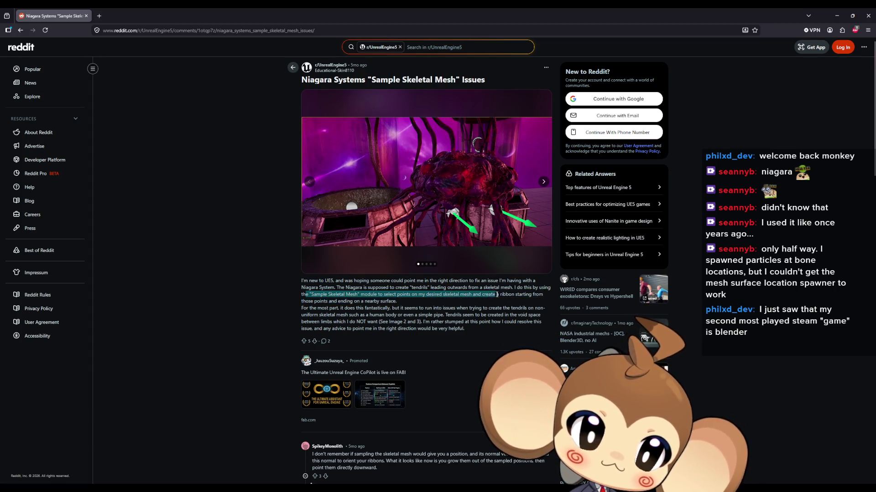
{"action": "mouse_move", "coordinate": [517, 295]}
{"action": "left_mouse_down"}
{"action": "mouse_move", "coordinate": [542, 295]}
{"action": "mouse_move", "coordinate": [353, 304]}
{"action": "mouse_move", "coordinate": [391, 301]}
{"action": "left_mouse_up"}
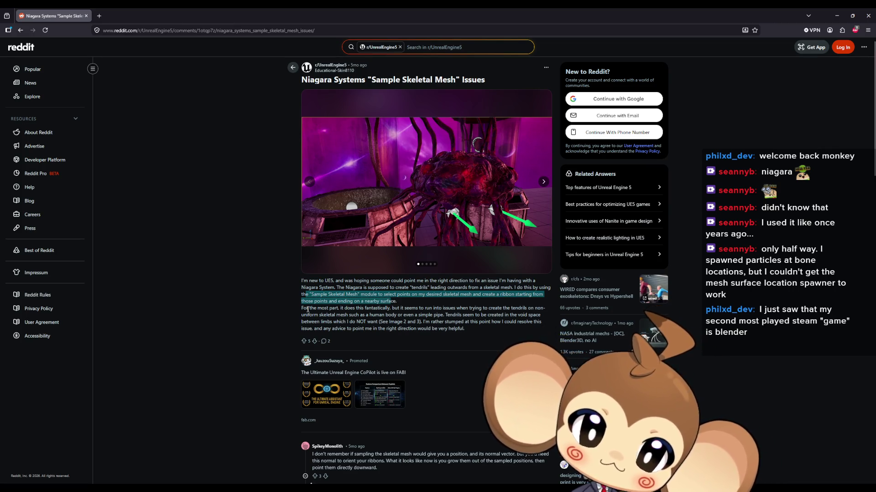
Read the post's description of the tendril problem through its image reference
{"action": "left_click_drag", "start_coordinate": [308, 310], "coordinate": [329, 308]}
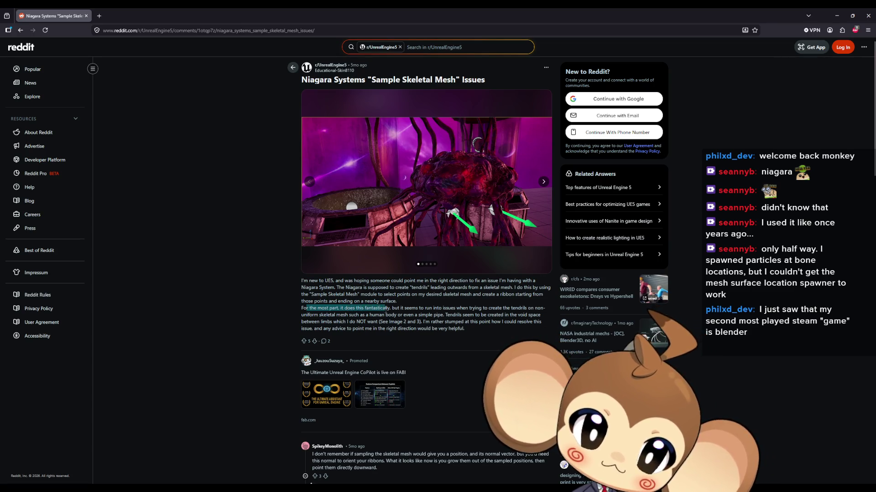
{"action": "left_click_drag", "start_coordinate": [425, 315], "coordinate": [437, 310]}
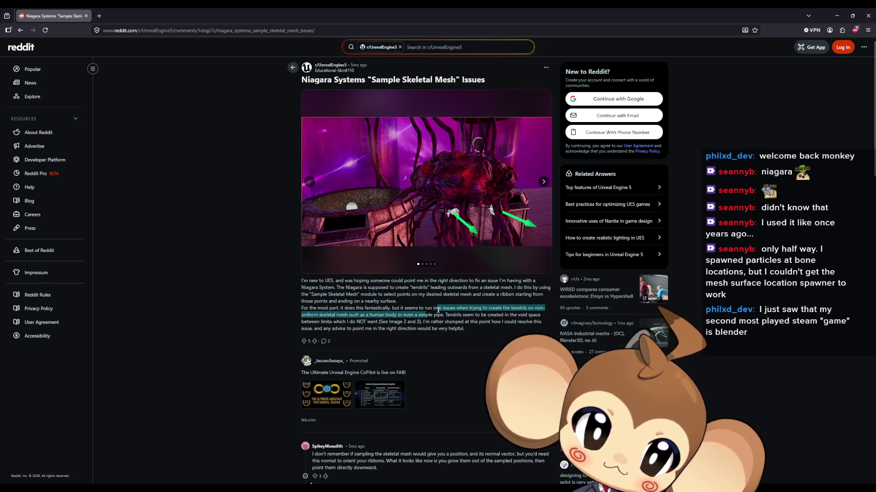
{"action": "left_click", "coordinate": [435, 311]}
{"action": "mouse_move", "coordinate": [513, 311]}
{"action": "left_mouse_down"}
{"action": "mouse_move", "coordinate": [481, 315]}
{"action": "mouse_move", "coordinate": [534, 310]}
{"action": "mouse_move", "coordinate": [324, 314]}
{"action": "left_mouse_up"}
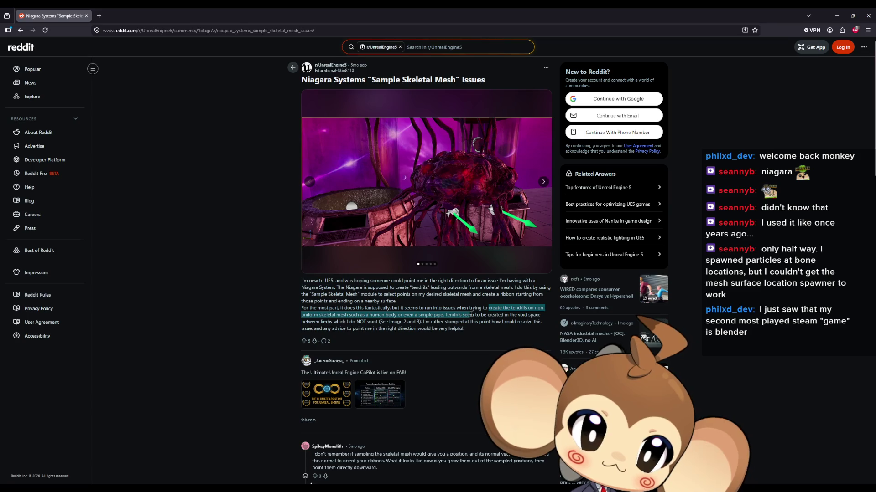
{"action": "mouse_move", "coordinate": [472, 318]}
{"action": "left_mouse_down"}
{"action": "mouse_move", "coordinate": [326, 322]}
{"action": "mouse_move", "coordinate": [354, 323]}
{"action": "left_mouse_up"}
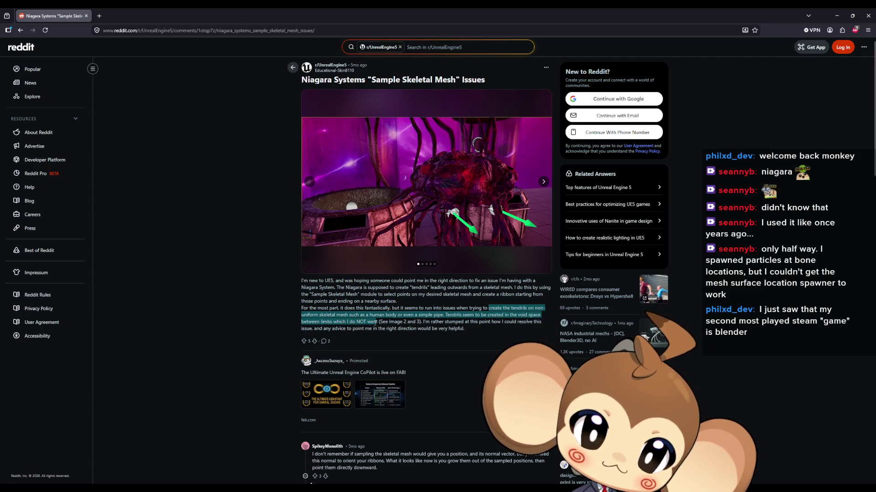
{"action": "left_click_drag", "start_coordinate": [389, 322], "coordinate": [416, 323]}
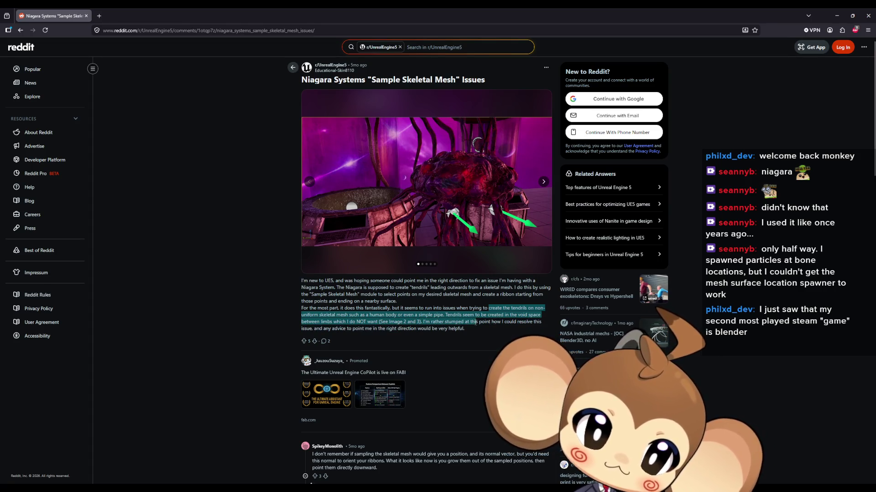
Page through the post's image gallery to the Niagara editor screenshot
{"action": "left_click", "coordinate": [543, 184]}
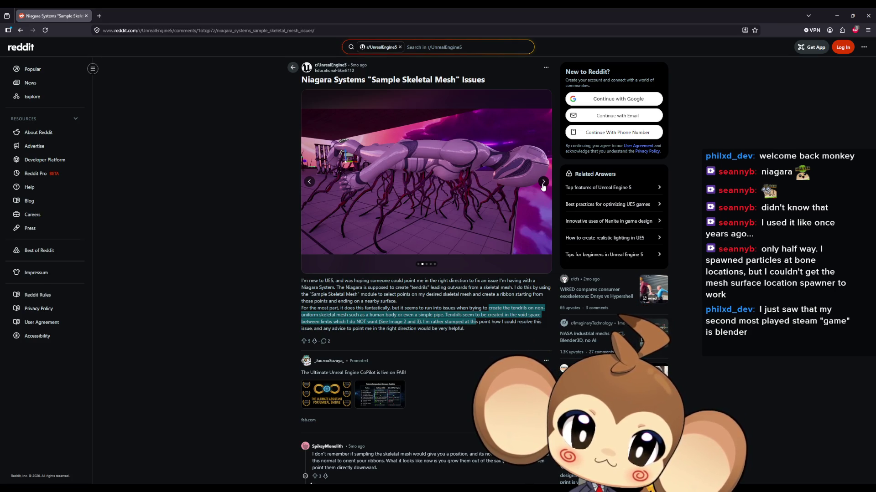
{"action": "left_click", "coordinate": [543, 183]}
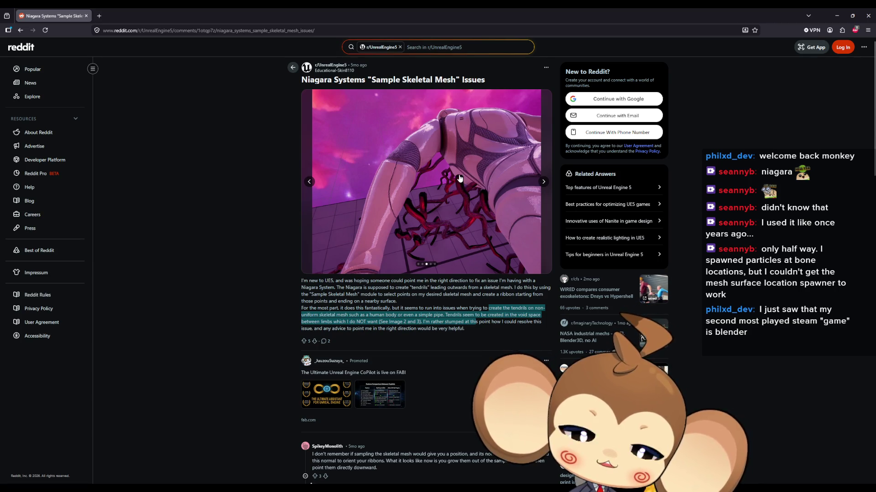
{"action": "left_click", "coordinate": [543, 182]}
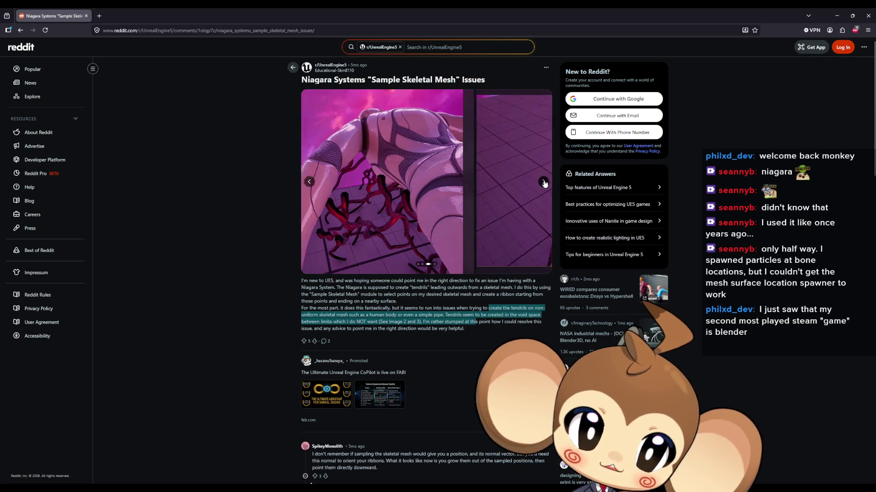
{"action": "left_click", "coordinate": [544, 182]}
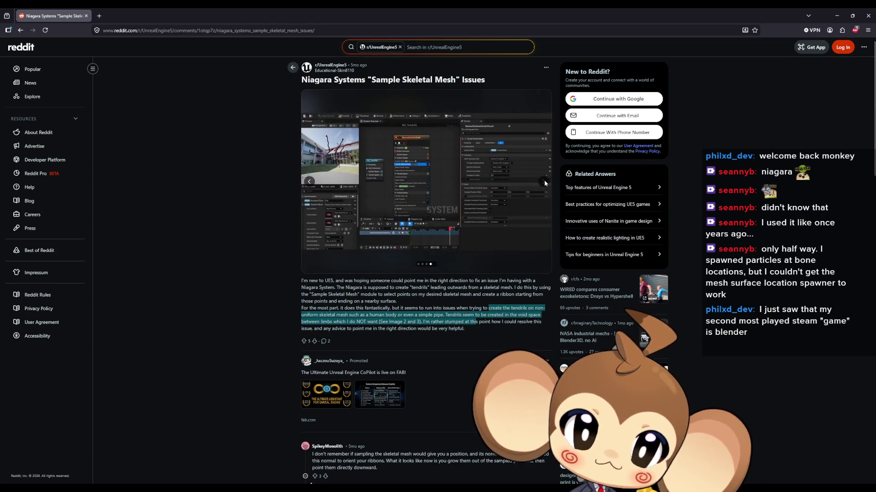
Study the enlarged Niagara editor screenshot, then close it and scroll down to the comments
{"action": "left_click", "coordinate": [447, 183]}
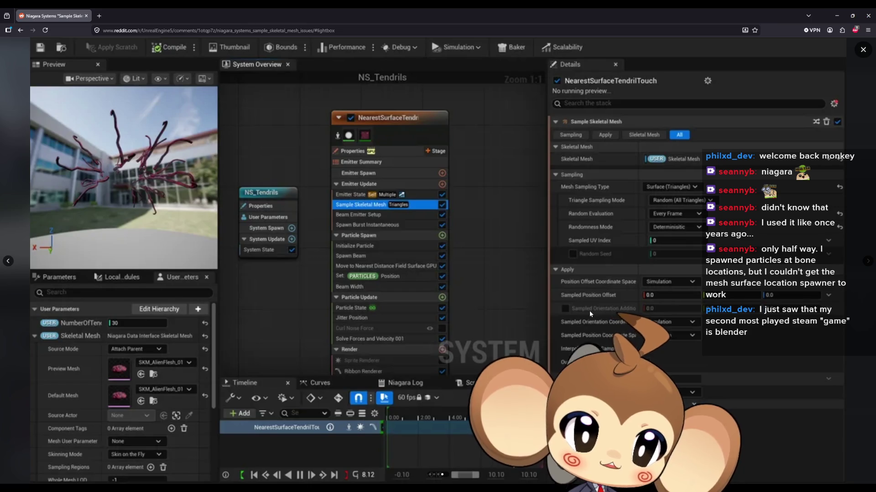
{"action": "mouse_move", "coordinate": [377, 8]}
{"action": "left_mouse_down"}
{"action": "mouse_move", "coordinate": [453, 145]}
{"action": "mouse_move", "coordinate": [449, 170]}
{"action": "mouse_move", "coordinate": [411, 191]}
{"action": "mouse_move", "coordinate": [341, 203]}
{"action": "mouse_move", "coordinate": [447, 79]}
{"action": "left_mouse_up"}
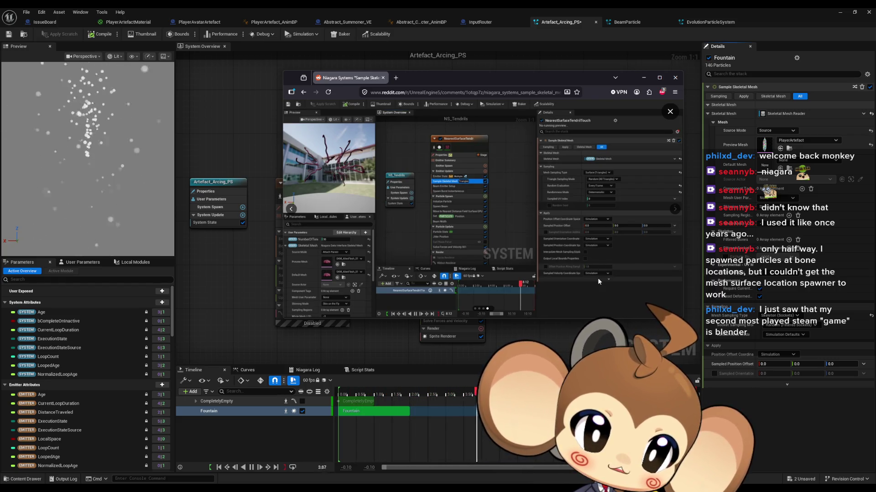
{"action": "key", "text": "super+Up"}
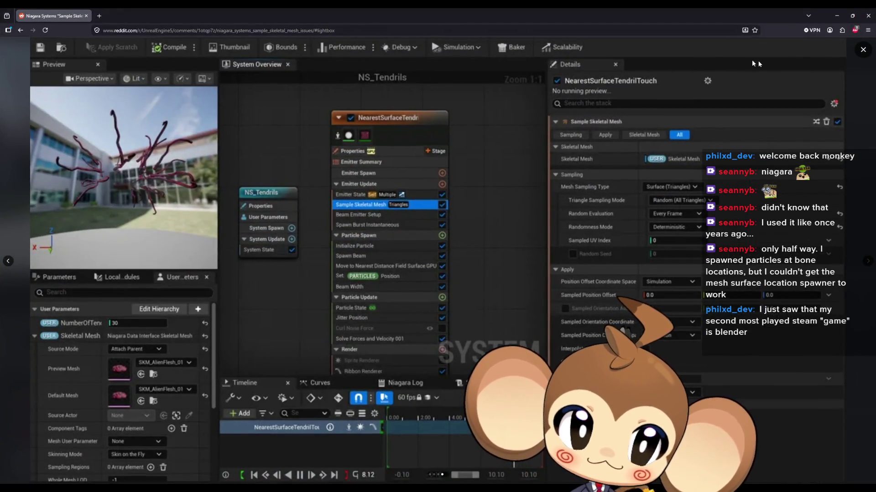
{"action": "key", "text": "Escape"}
{"action": "scroll", "coordinate": [356, 284], "scroll_direction": "down", "scroll_amount": 4}
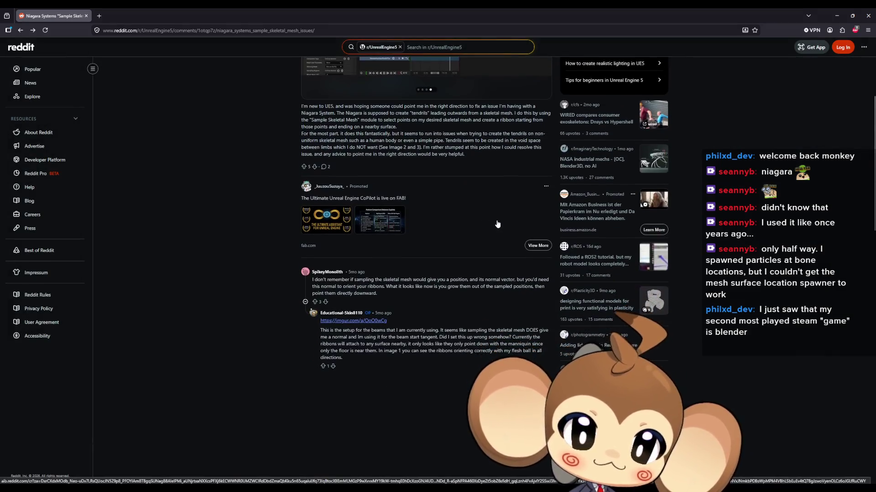
Read the top reply's tip that sampled normals can orient the ribbons, then return to Niagara
{"action": "mouse_move", "coordinate": [355, 282]}
{"action": "left_mouse_down"}
{"action": "mouse_move", "coordinate": [531, 282]}
{"action": "mouse_move", "coordinate": [356, 287]}
{"action": "mouse_move", "coordinate": [398, 287]}
{"action": "left_mouse_up"}
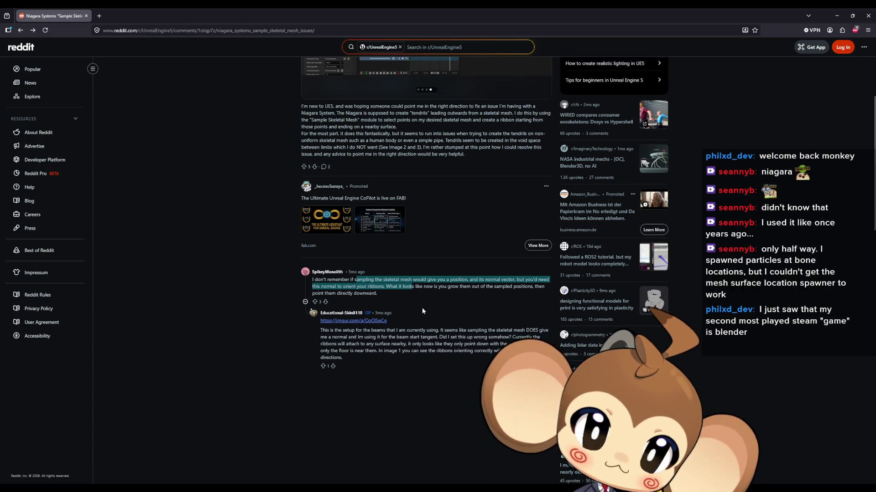
{"action": "scroll", "coordinate": [422, 311], "scroll_direction": "up", "scroll_amount": 4}
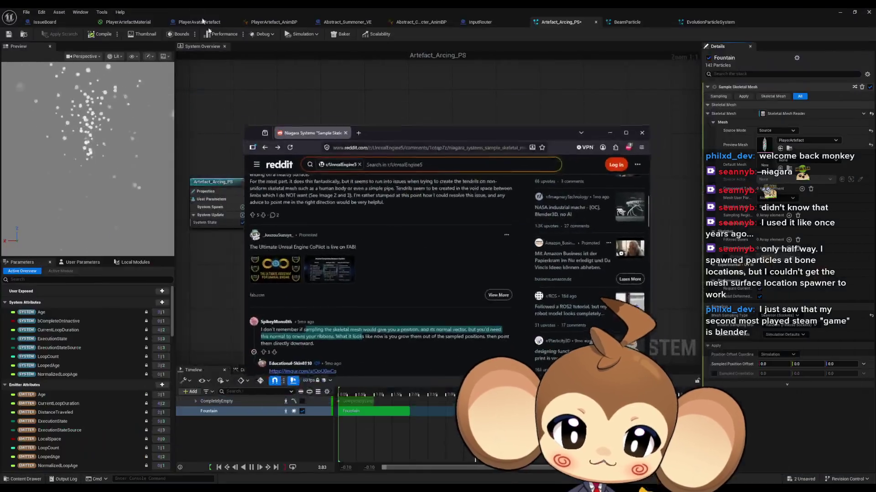
{"action": "key", "text": "super+Down"}
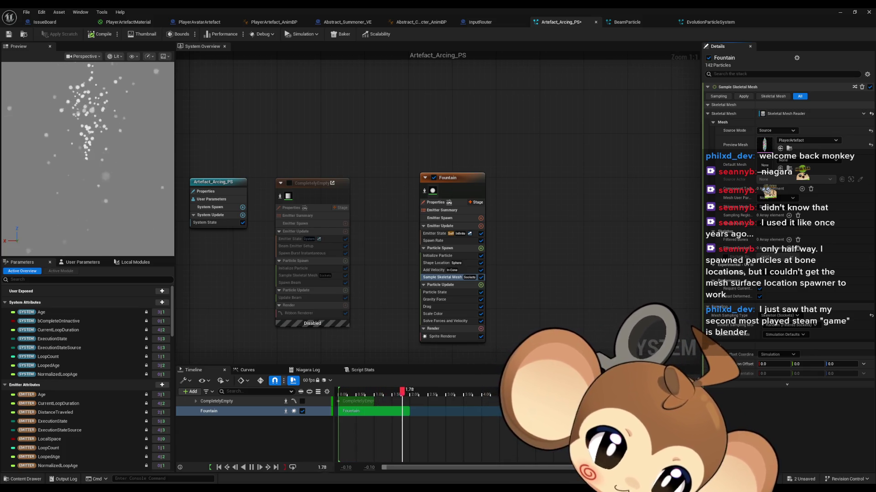
Move the forum thread window on skeletal mesh sample regions to the screen centre
{"action": "left_click_drag", "start_coordinate": [673, 160], "coordinate": [464, 152]}
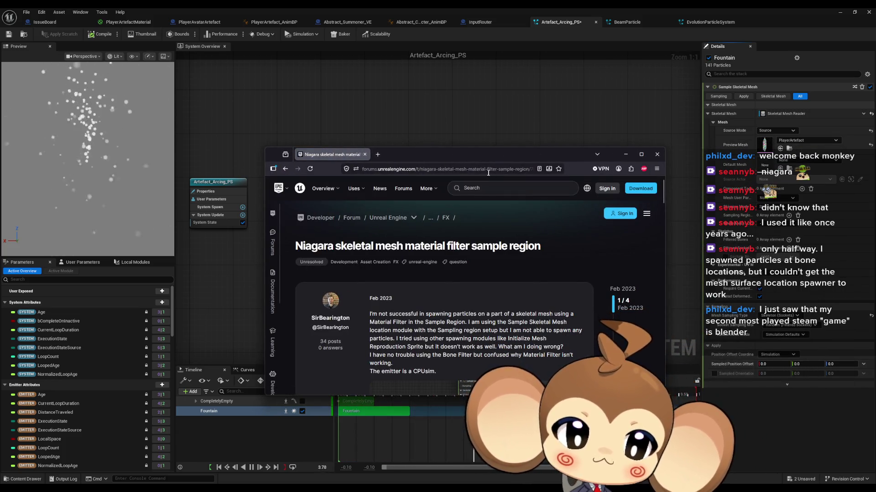
Maximize the forum thread, scroll to the Deterministic randomness tip, then reveal the Niagara editor
{"action": "double_click", "coordinate": [458, 153]}
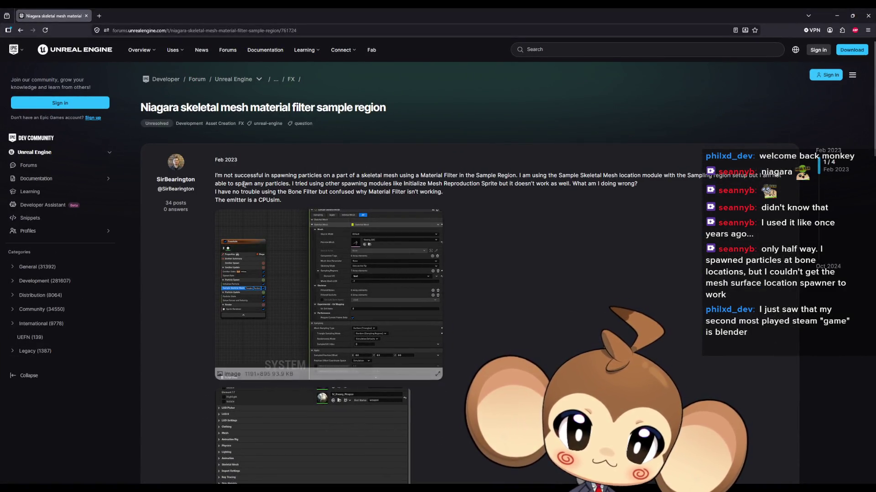
{"action": "left_click_drag", "start_coordinate": [247, 176], "coordinate": [367, 178]}
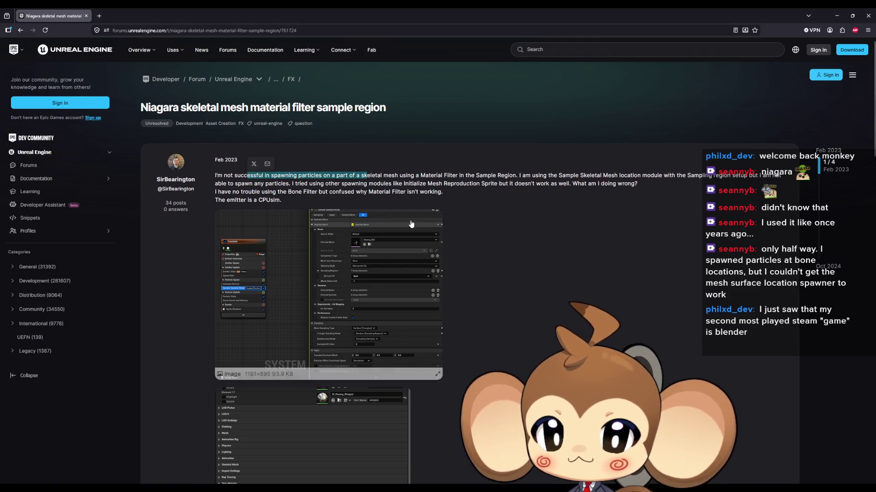
{"action": "scroll", "coordinate": [411, 224], "scroll_direction": "down", "scroll_amount": 10}
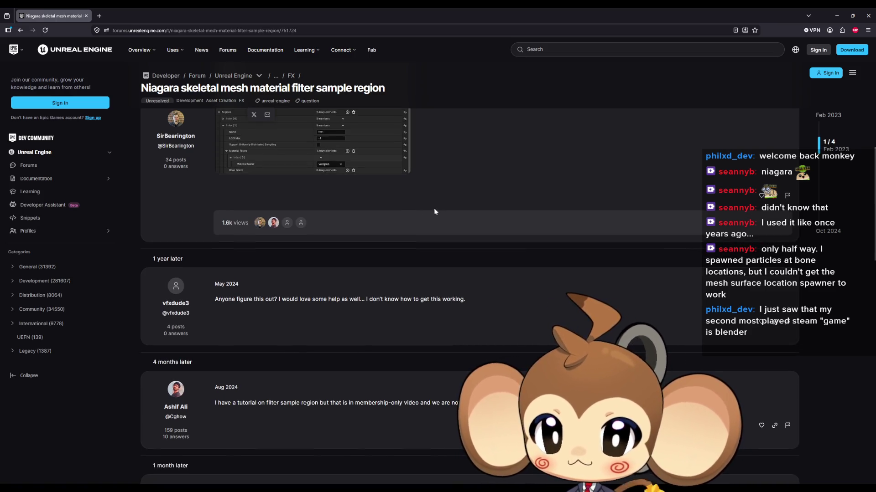
{"action": "scroll", "coordinate": [436, 216], "scroll_direction": "down", "scroll_amount": 3}
{"action": "scroll", "coordinate": [435, 228], "scroll_direction": "down", "scroll_amount": 3}
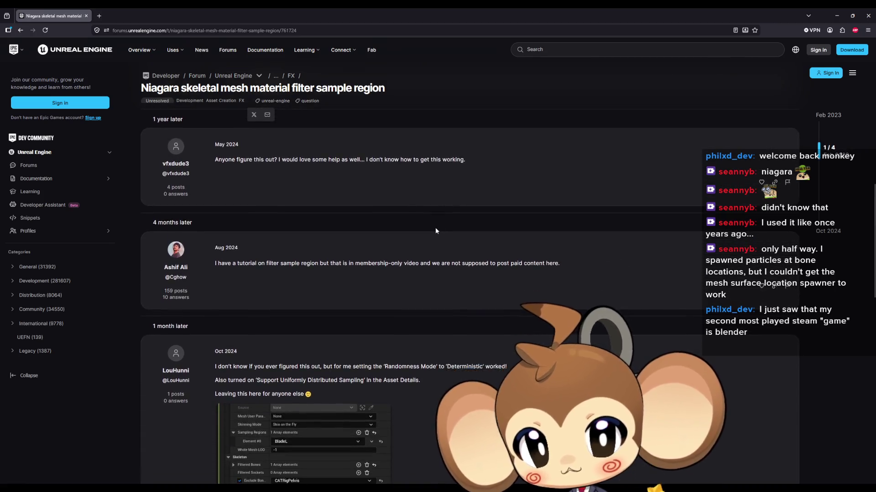
{"action": "scroll", "coordinate": [435, 227], "scroll_direction": "down", "scroll_amount": 1}
{"action": "scroll", "coordinate": [442, 222], "scroll_direction": "down", "scroll_amount": 3}
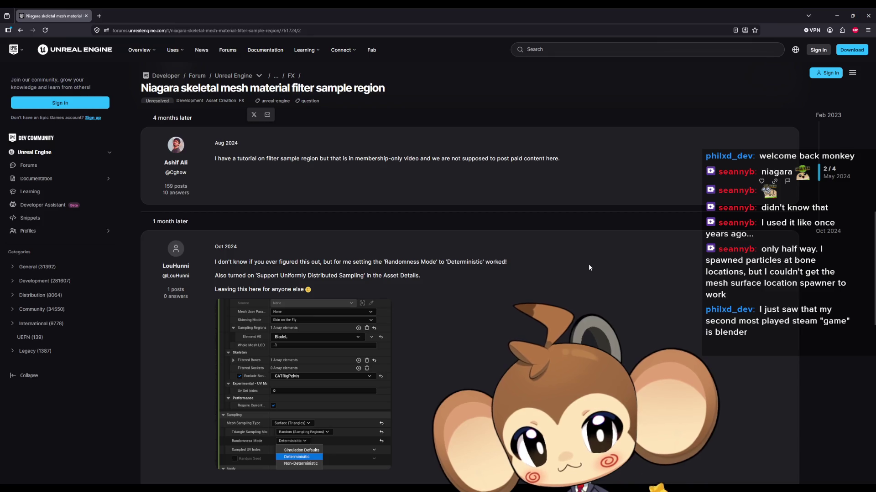
{"action": "scroll", "coordinate": [588, 265], "scroll_direction": "down", "scroll_amount": 1}
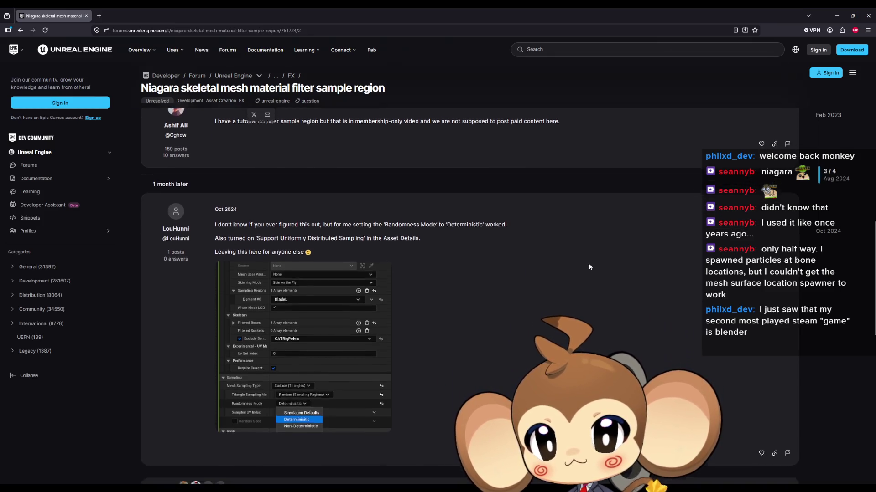
{"action": "scroll", "coordinate": [589, 267], "scroll_direction": "down", "scroll_amount": 1}
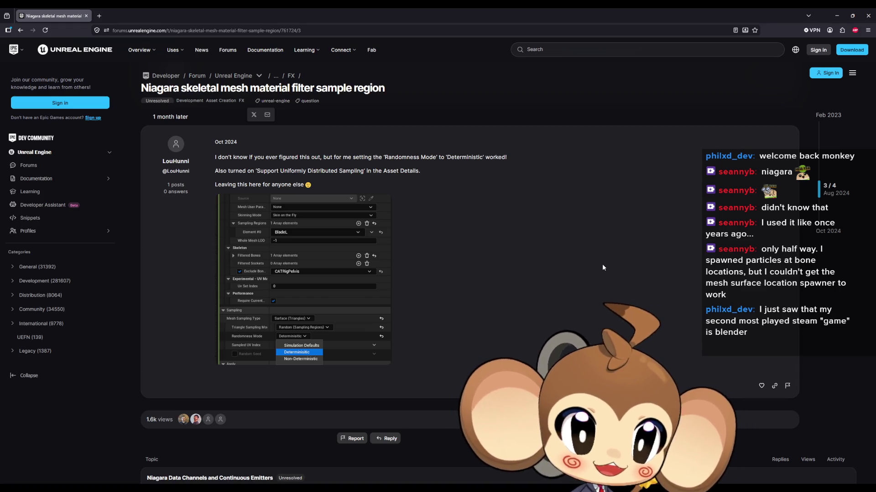
{"action": "mouse_move", "coordinate": [321, 16]}
{"action": "left_mouse_down"}
{"action": "mouse_move", "coordinate": [361, 123]}
{"action": "mouse_move", "coordinate": [806, 187]}
{"action": "mouse_move", "coordinate": [875, 187]}
{"action": "left_mouse_up"}
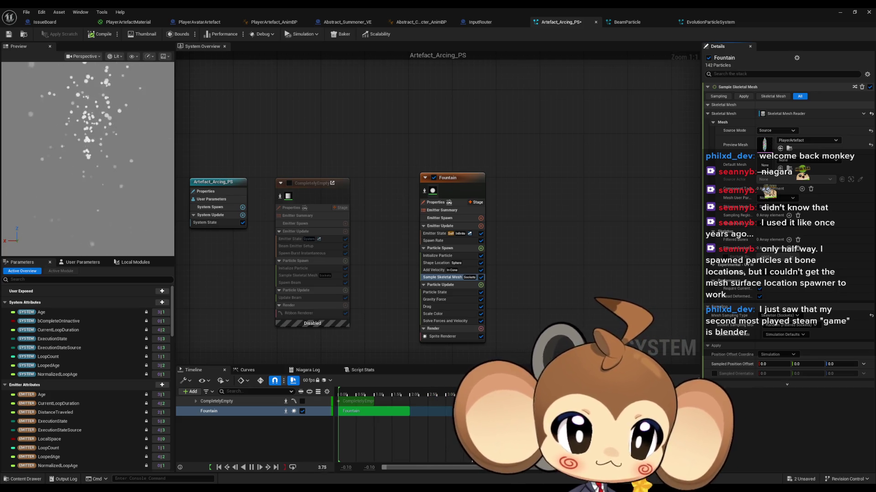
{"action": "mouse_move", "coordinate": [841, 324]}
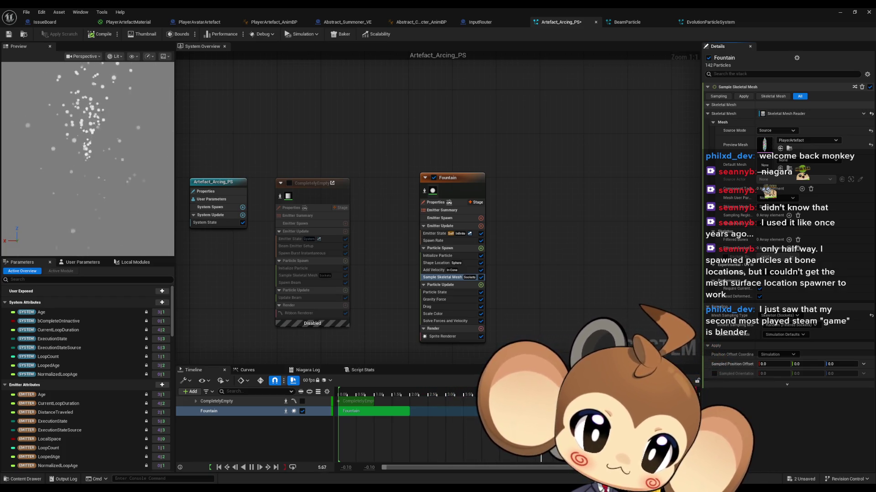
{"action": "left_click", "coordinate": [447, 242]}
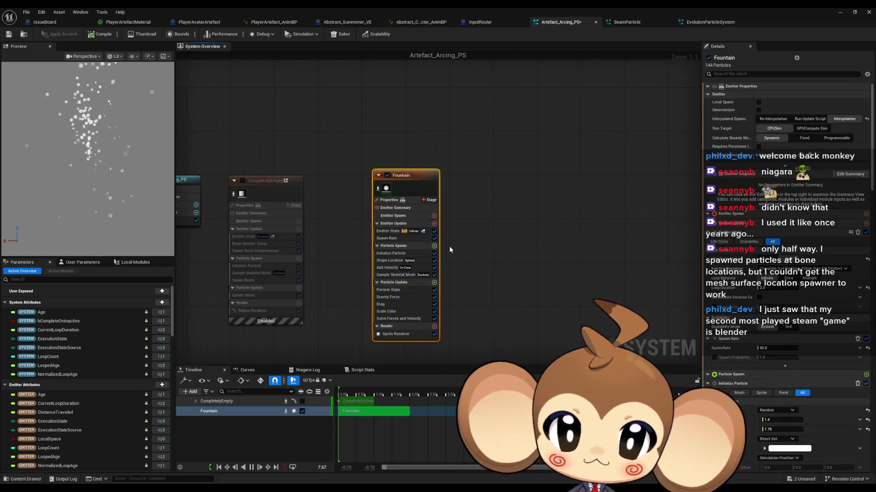
Delete the Fountain emitter and add a StaticBeam emitter after previewing the beam templates
{"action": "key", "text": "Delete"}
{"action": "right_click", "coordinate": [371, 199]}
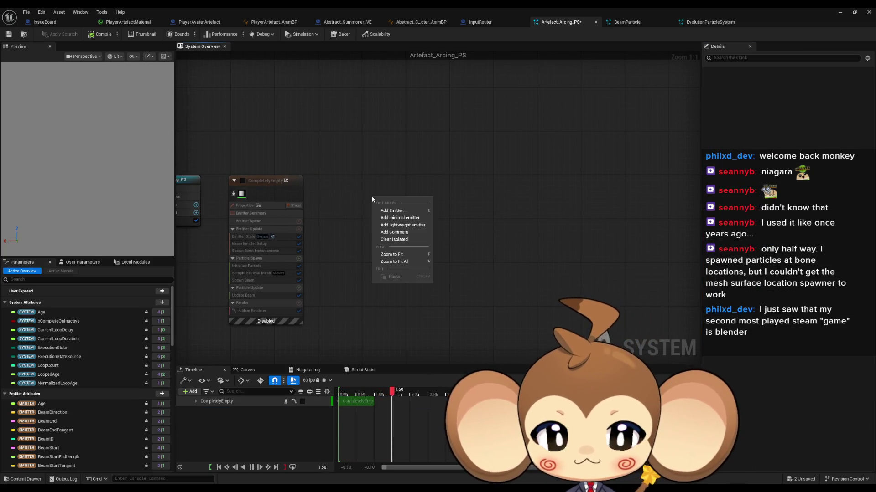
{"action": "left_click", "coordinate": [392, 211]}
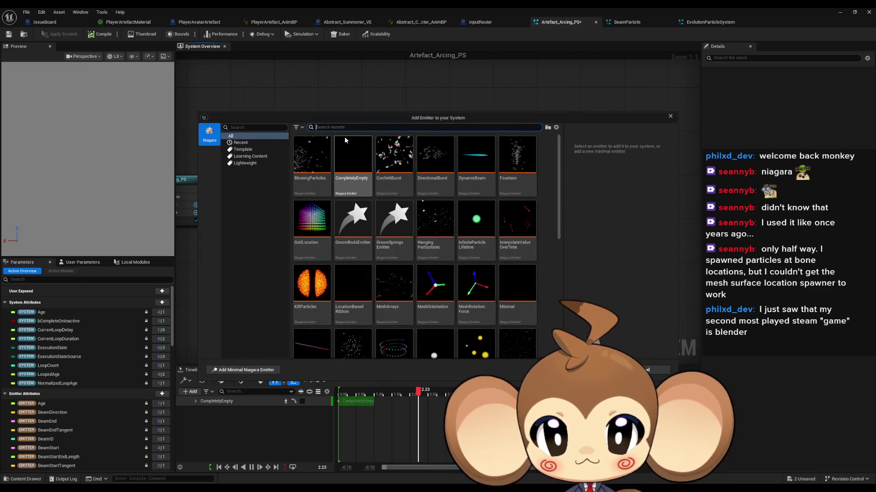
{"action": "type", "text": "beam"}
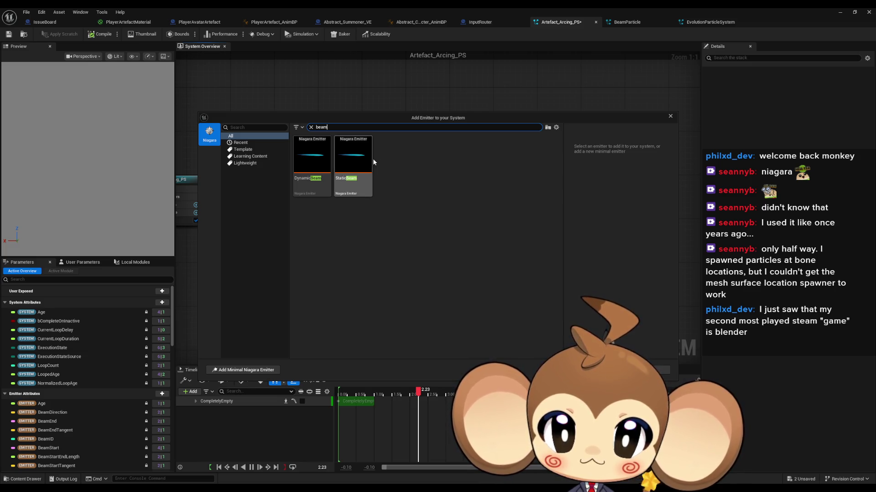
{"action": "mouse_move", "coordinate": [371, 160]}
{"action": "left_click", "coordinate": [325, 157]}
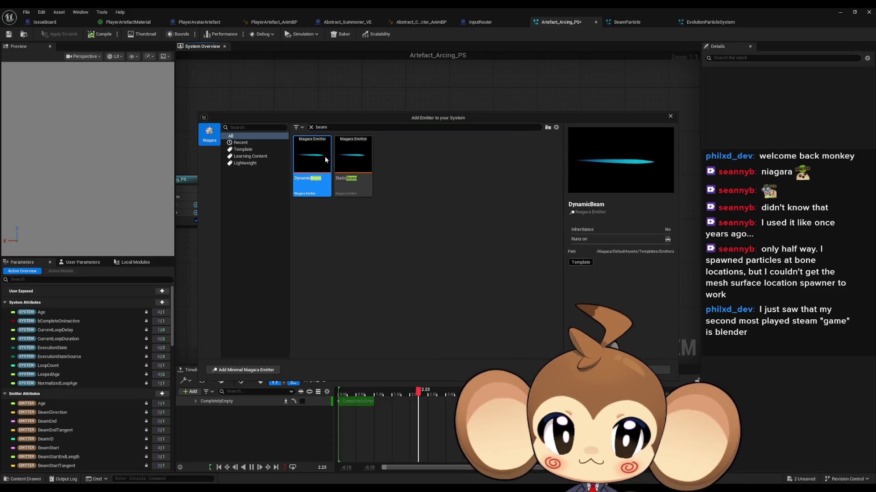
{"action": "left_click", "coordinate": [350, 158]}
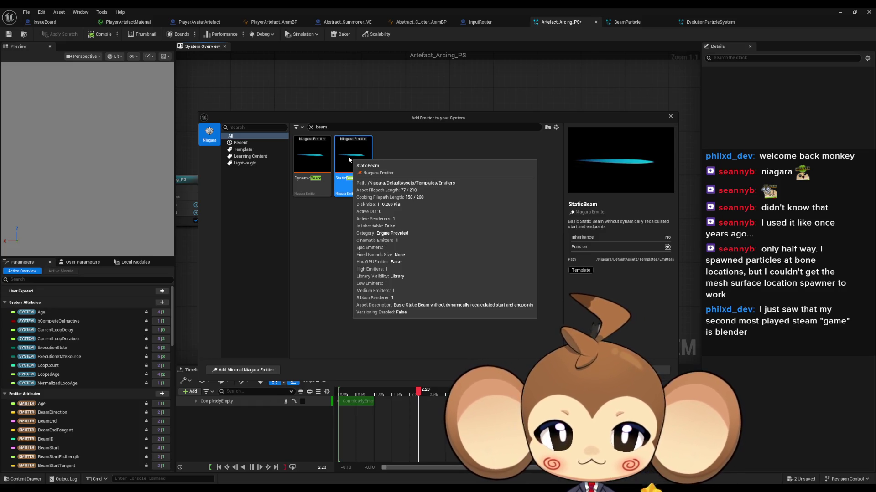
{"action": "double_click", "coordinate": [349, 156]}
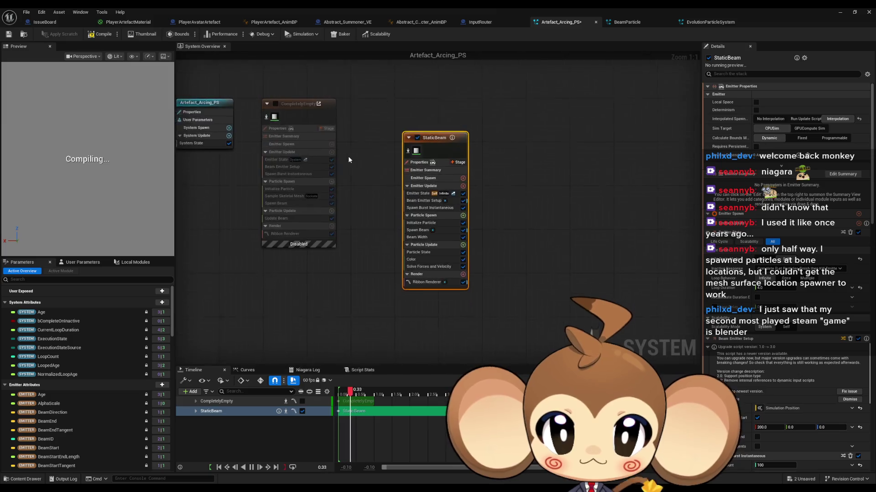
Remove the StaticBeam emitter and add the DynamicBeam emitter instead
{"action": "key", "text": "Delete"}
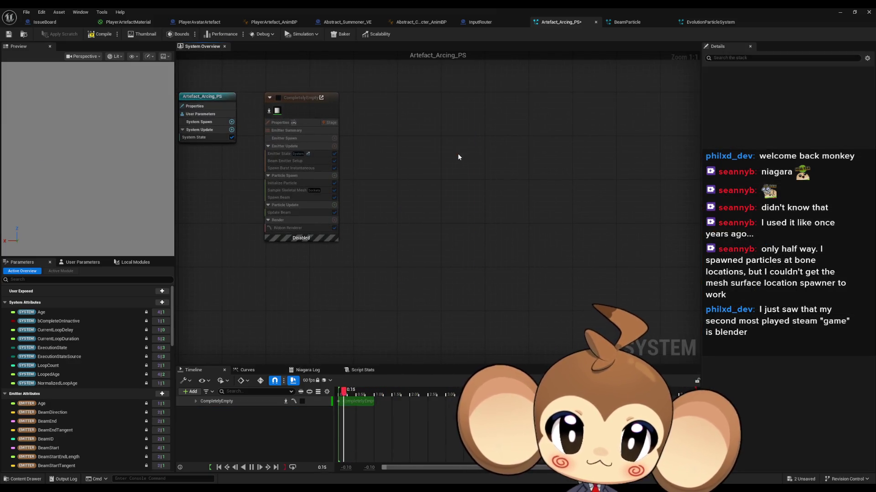
{"action": "right_click", "coordinate": [458, 153]}
{"action": "left_click", "coordinate": [479, 168]}
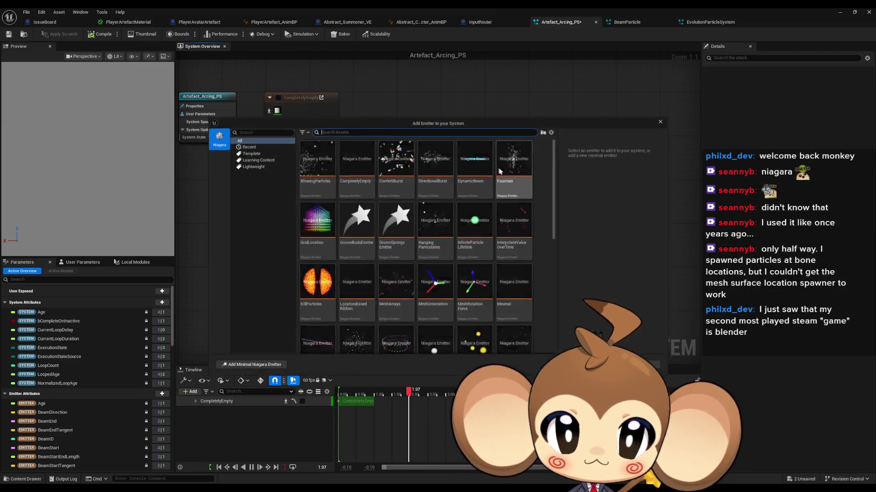
{"action": "type", "text": "bea"}
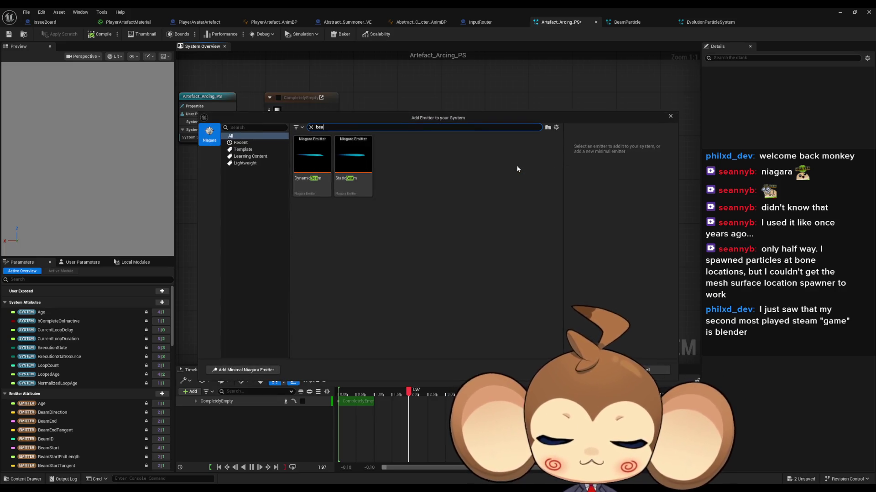
{"action": "double_click", "coordinate": [318, 160]}
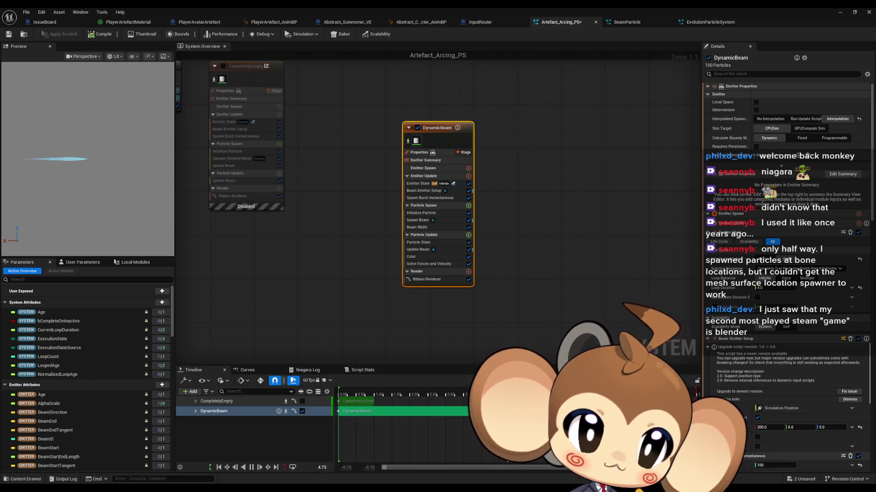
{"action": "left_click", "coordinate": [469, 205]}
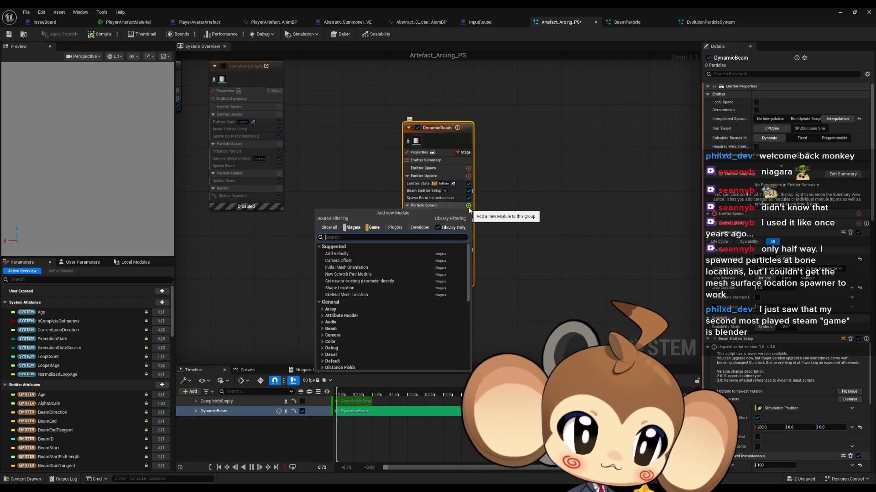
{"action": "type", "text": "skelet mes"}
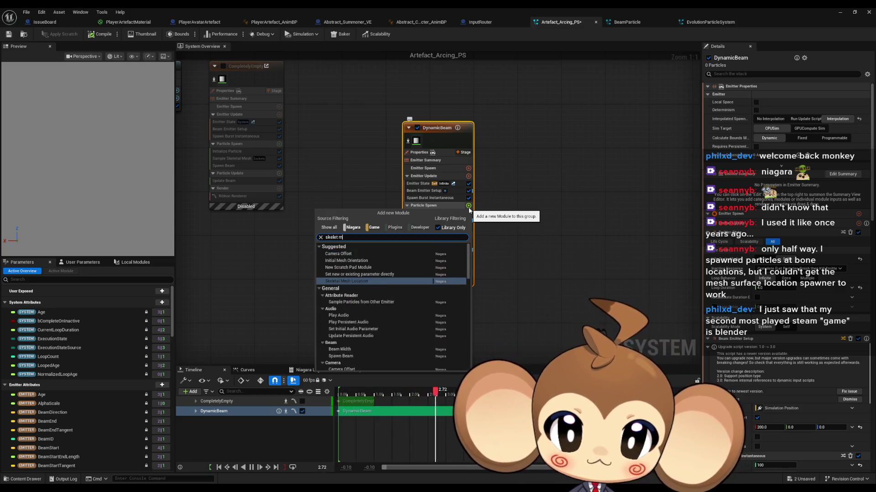
{"action": "type", "text": " samp"}
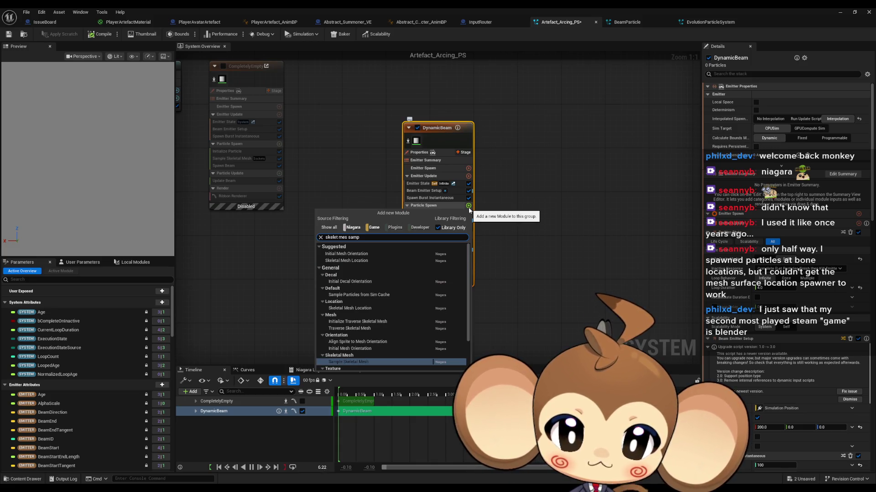
{"action": "key", "text": "Return"}
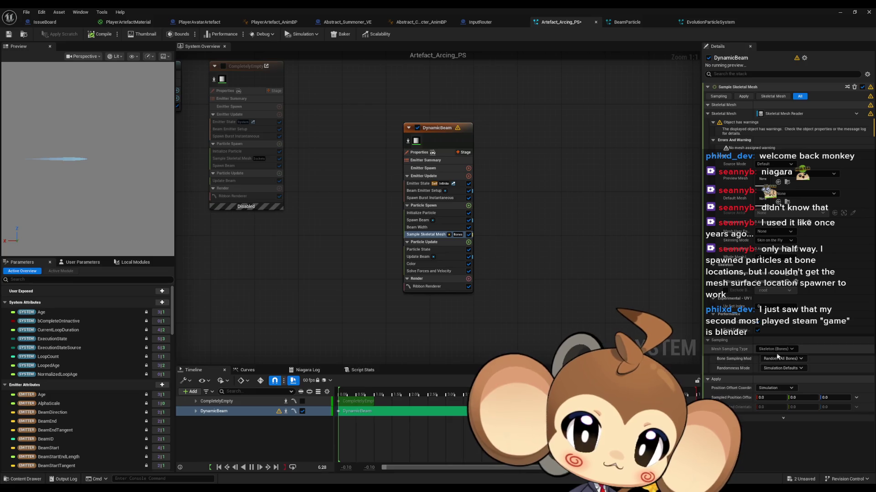
{"action": "left_click", "coordinate": [816, 174]}
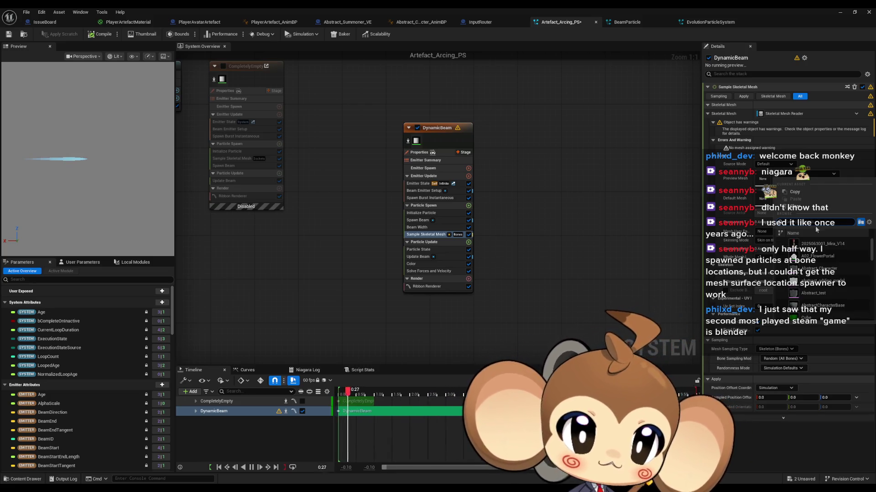
{"action": "left_click", "coordinate": [821, 244]}
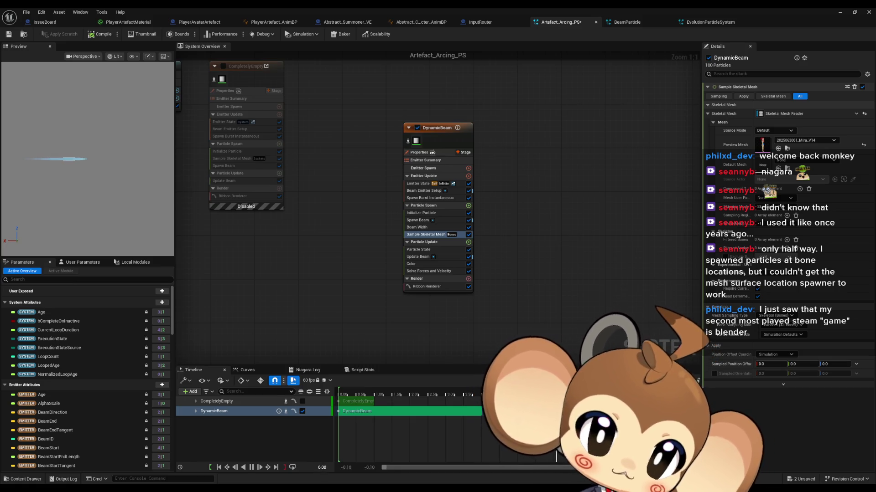
{"action": "left_click", "coordinate": [744, 74]}
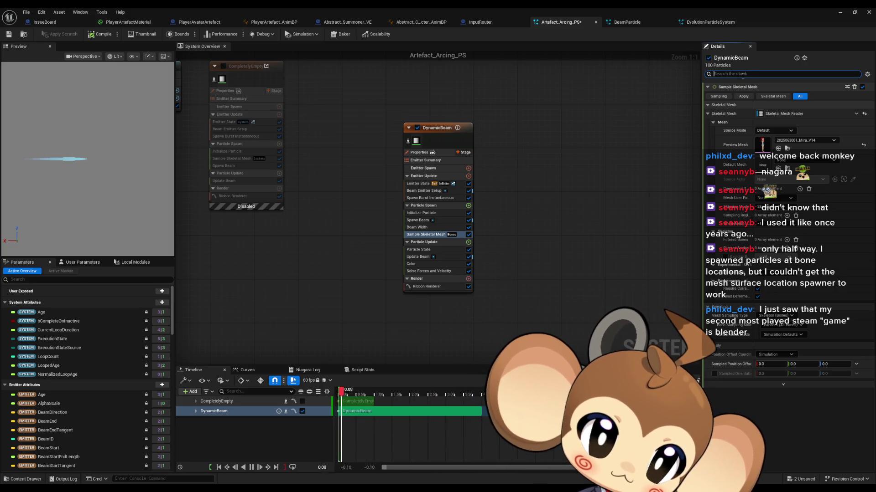
{"action": "type", "text": "arr"}
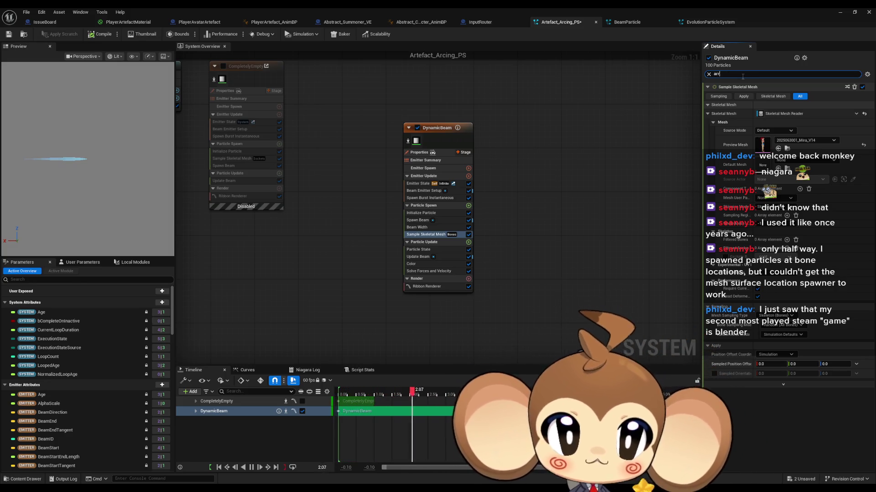
{"action": "key", "text": "BackSpace"}
{"action": "key", "text": "BackSpace"}
{"action": "key", "text": "BackSpace"}
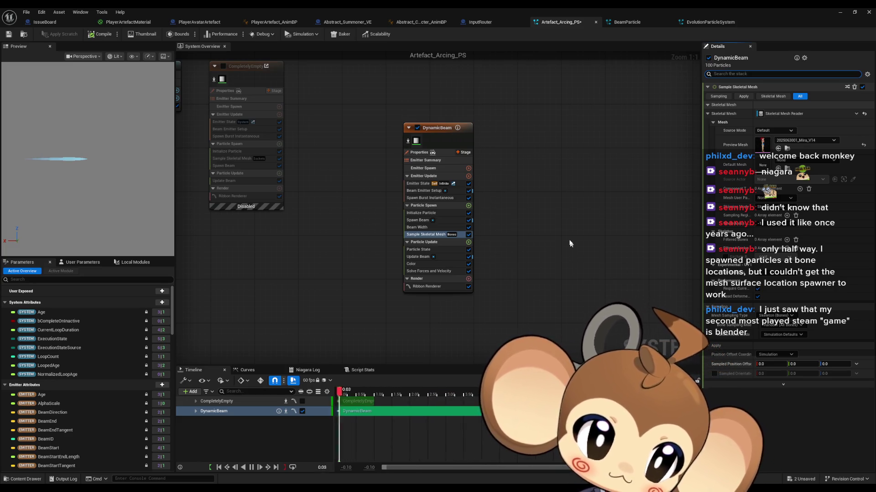
Delete the DynamicBeam emitter and add a Fountain emitter template in its place
{"action": "right_click", "coordinate": [480, 182]}
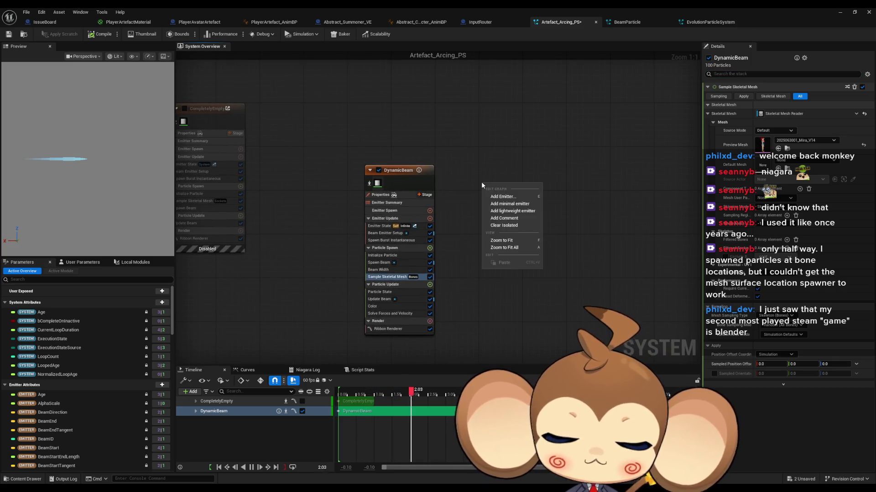
{"action": "left_click", "coordinate": [390, 166]}
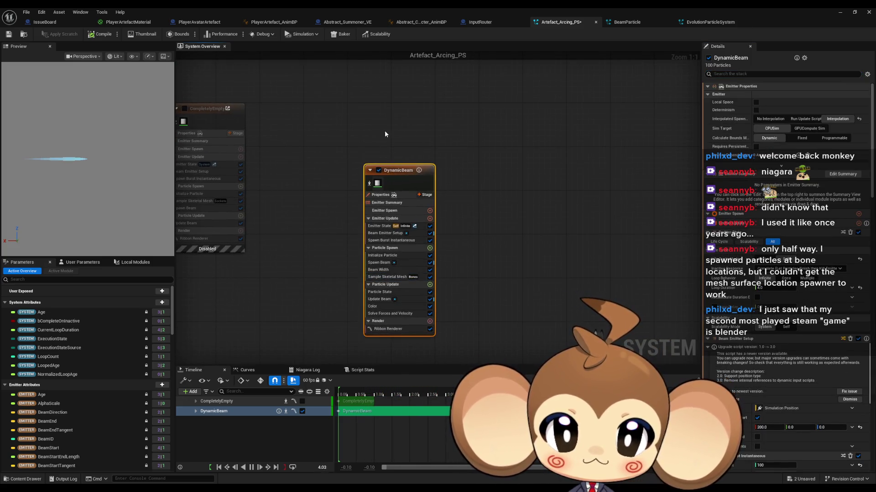
{"action": "key", "text": "Delete"}
{"action": "right_click", "coordinate": [341, 132]}
{"action": "left_click", "coordinate": [360, 145]}
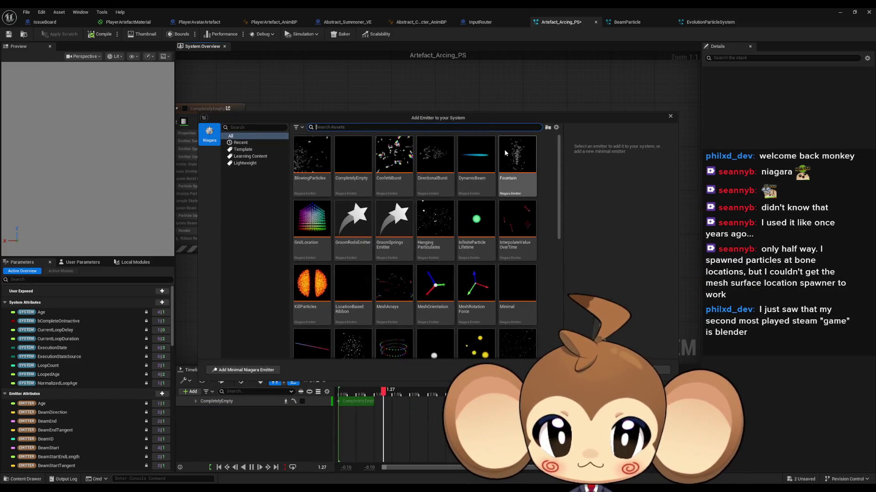
{"action": "left_click", "coordinate": [506, 153]}
{"action": "left_click", "coordinate": [579, 365]}
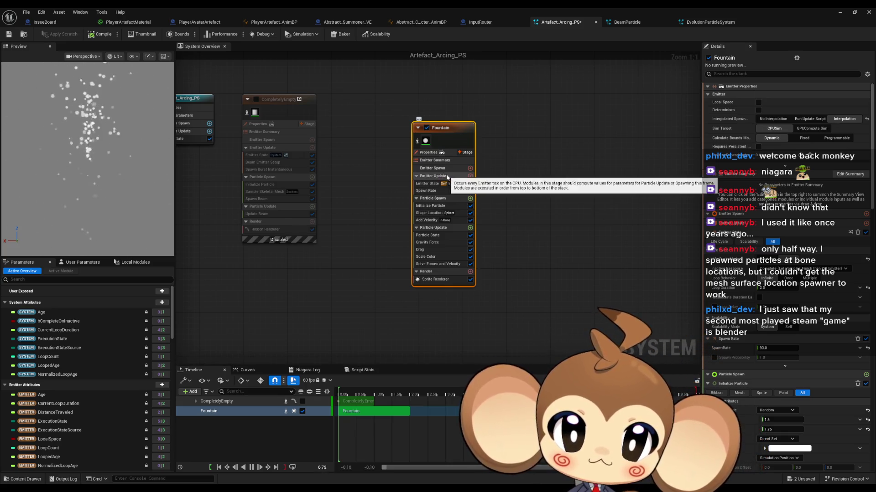
Add a Sample Skeletal Mesh module, found by searching 'skele', to the Fountain emitter's Emitter Update
{"action": "left_click", "coordinate": [470, 177]}
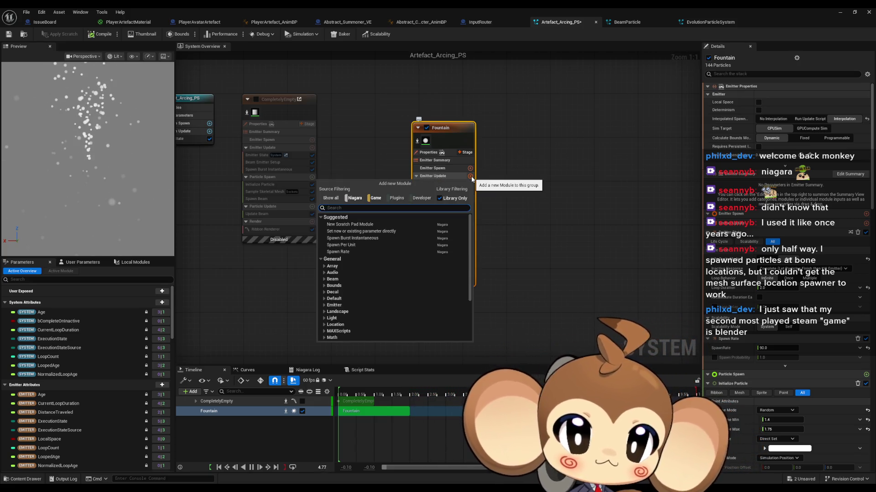
{"action": "type", "text": "skele"}
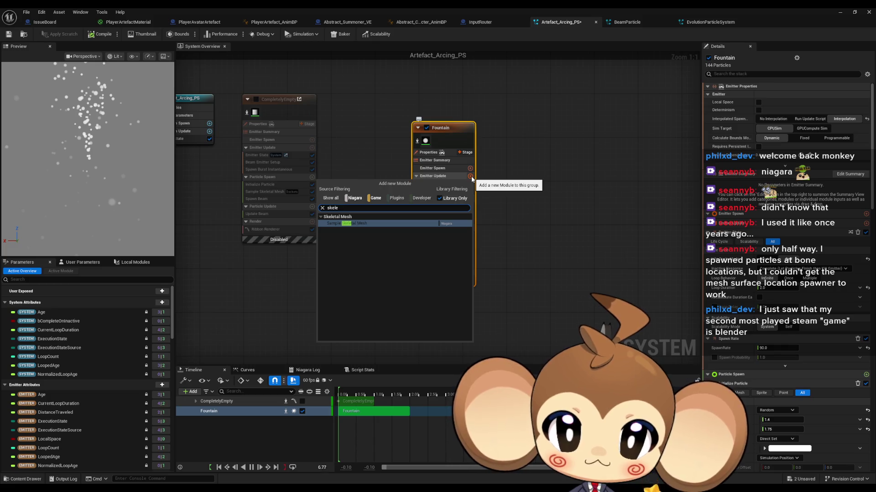
{"action": "key", "text": "Return"}
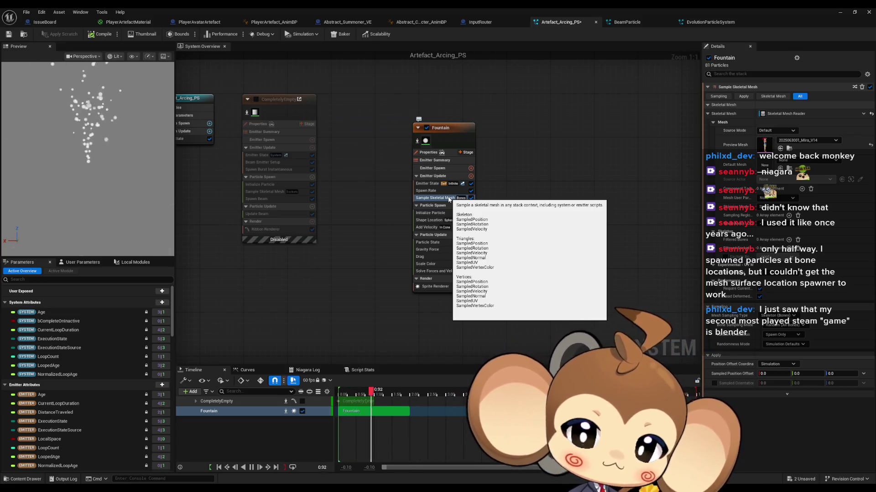
{"action": "left_click", "coordinate": [470, 169]}
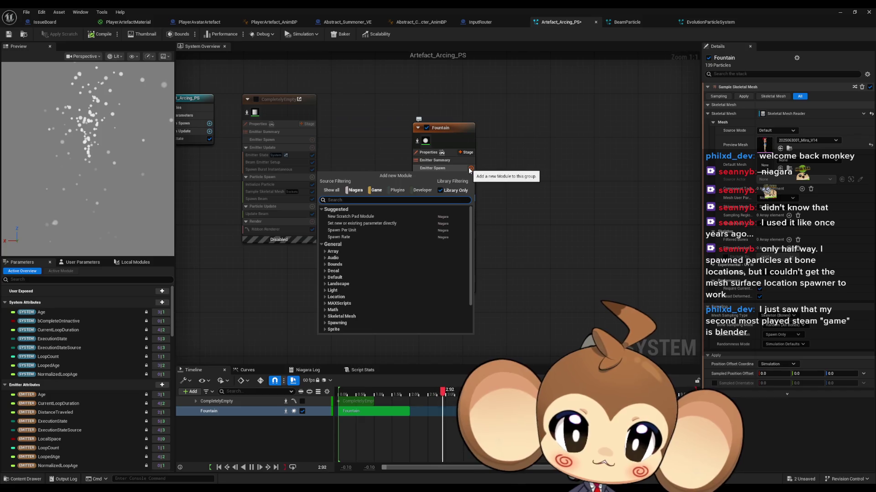
{"action": "type", "text": "samp"}
{"action": "key", "text": "Return"}
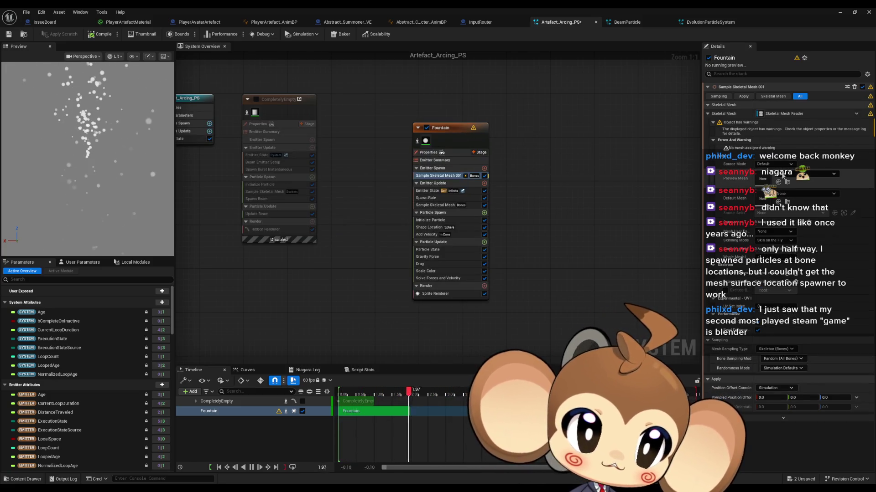
{"action": "left_click", "coordinate": [807, 173]}
{"action": "left_click", "coordinate": [818, 252]}
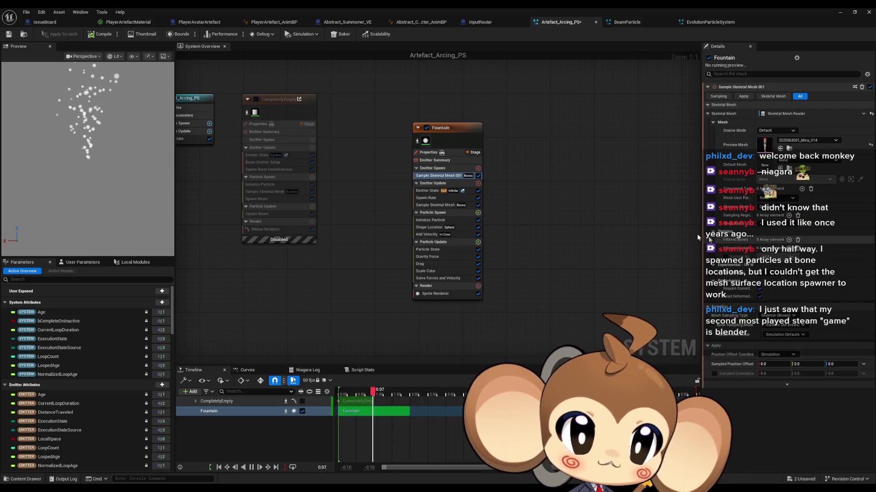
{"action": "left_click", "coordinate": [429, 204]}
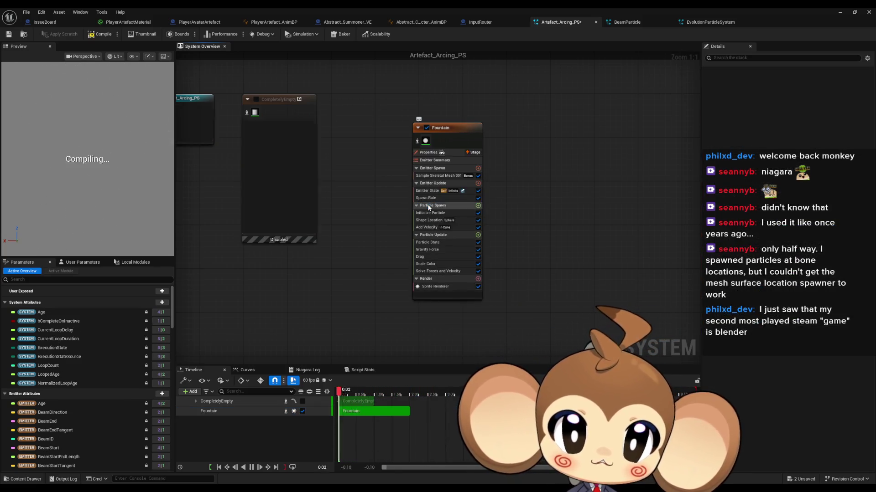
Delete Sample Skeletal Mesh 001 from Emitter Spawn and re-add Sample Skeletal Mesh to Emitter Update
{"action": "left_click", "coordinate": [448, 176]}
{"action": "key", "text": "Delete"}
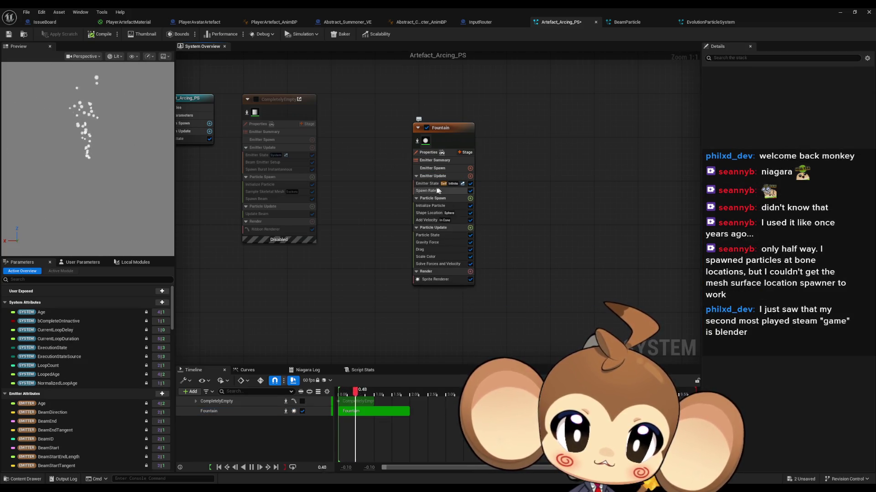
{"action": "left_click", "coordinate": [471, 177]}
{"action": "type", "text": "s"}
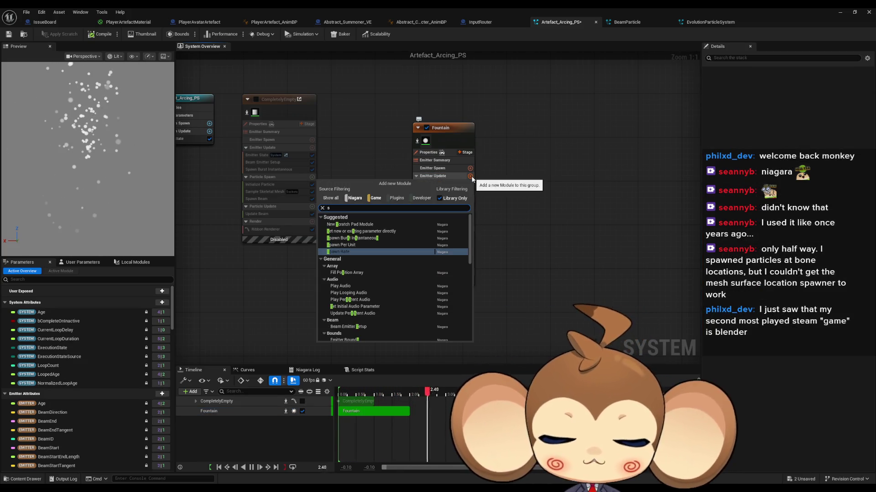
{"action": "type", "text": "kel"}
{"action": "key", "text": "Return"}
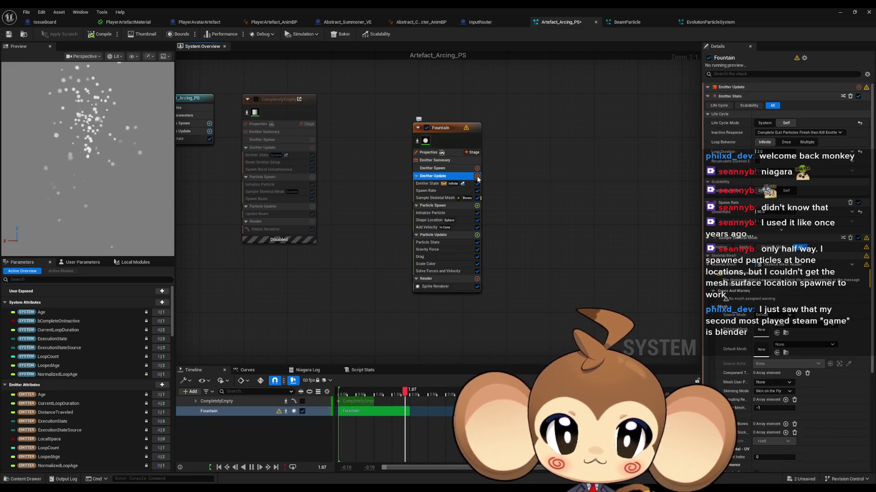
Add Spawn Burst Instantaneous to Emitter Update, placed below Sample Skeletal Mesh
{"action": "left_click", "coordinate": [477, 176]}
{"action": "type", "text": "sp in"}
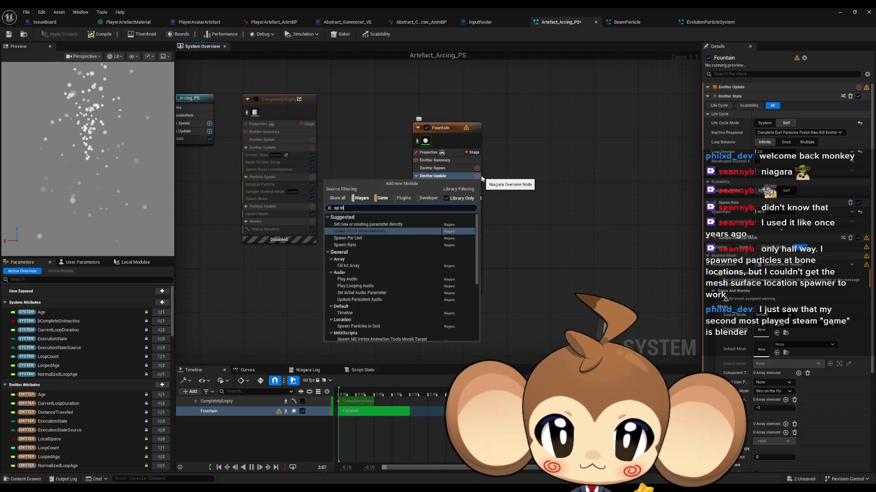
{"action": "type", "text": "st"}
{"action": "key", "text": "Return"}
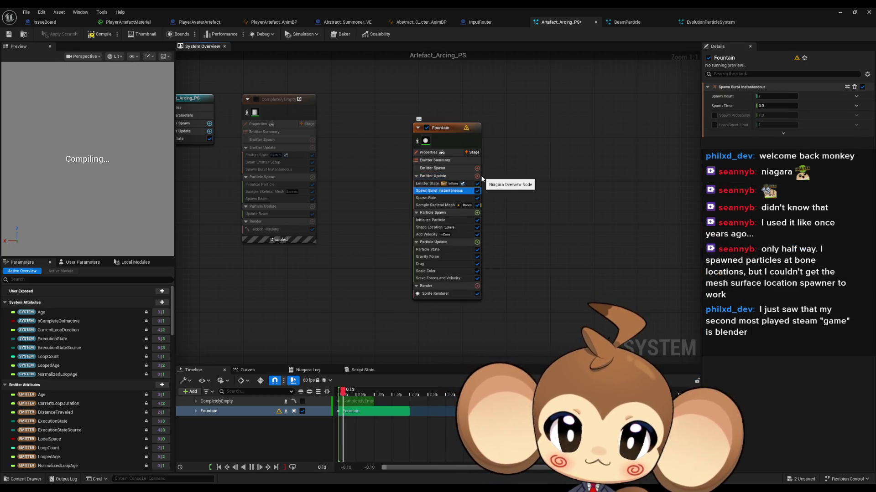
{"action": "left_click_drag", "start_coordinate": [435, 192], "coordinate": [438, 210]}
{"action": "left_click", "coordinate": [430, 198]}
{"action": "left_click", "coordinate": [810, 174]}
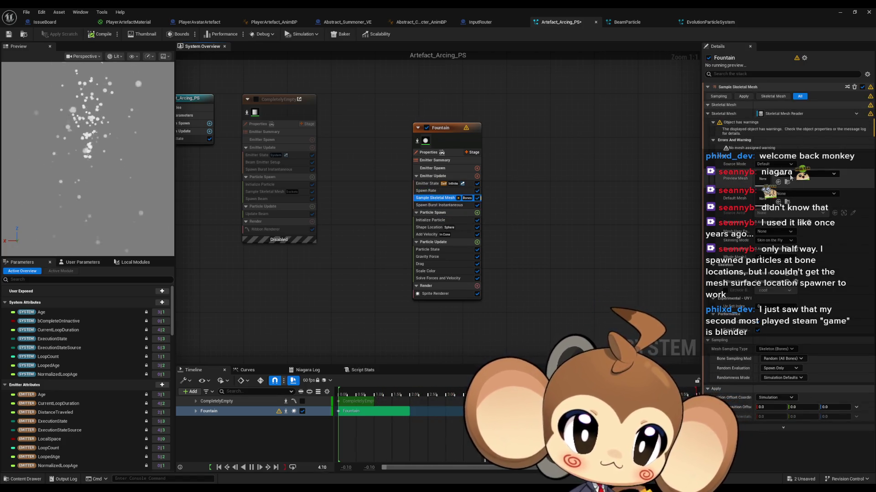
{"action": "left_click", "coordinate": [816, 244]}
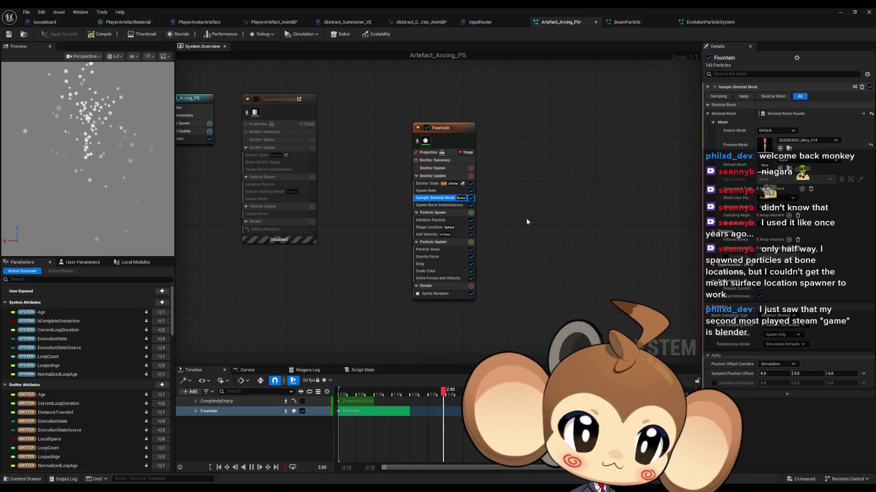
Set Spawn Burst Instantaneous Spawn Count to 100 and disable Initialize Particle
{"action": "left_click", "coordinate": [441, 206]}
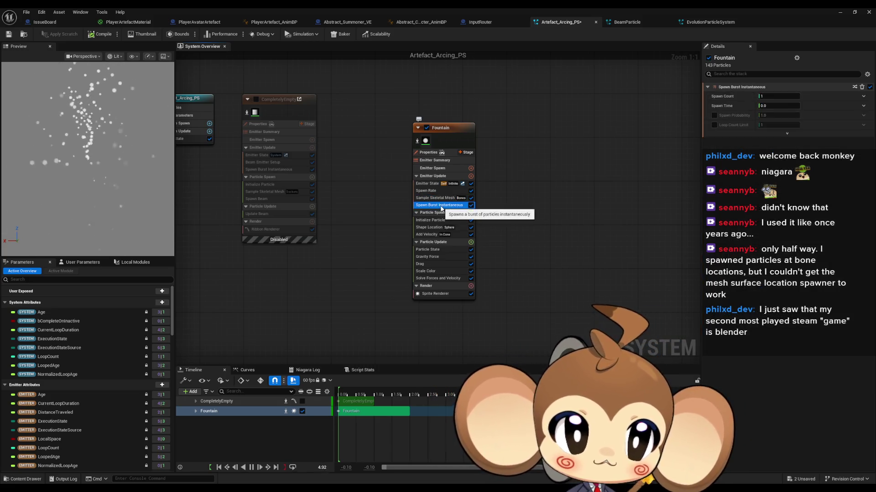
{"action": "left_click", "coordinate": [764, 96]}
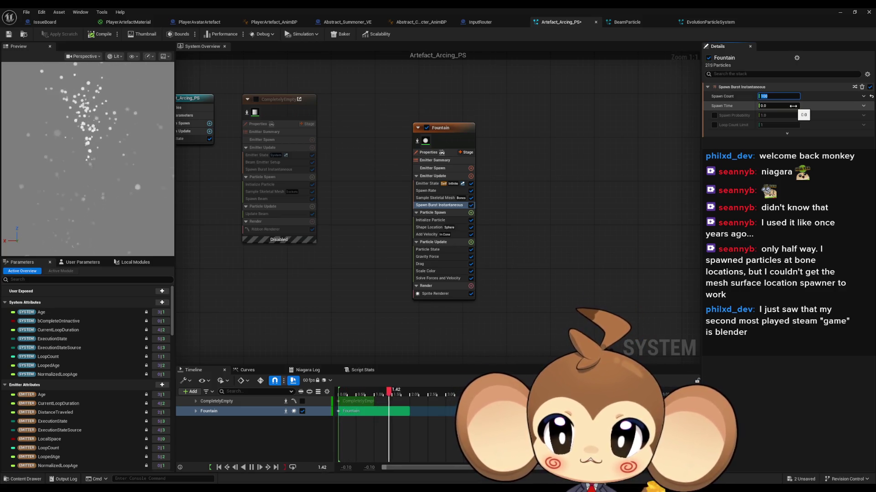
{"action": "type", "text": "00"}
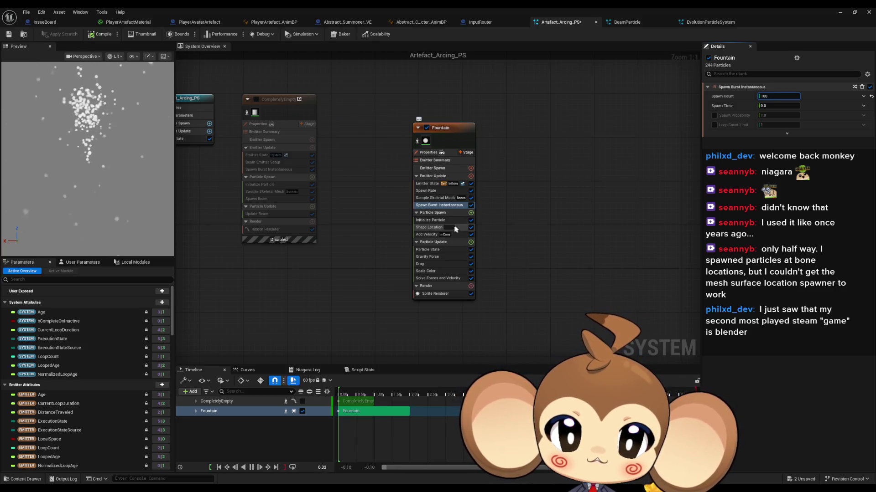
{"action": "left_click", "coordinate": [472, 223]}
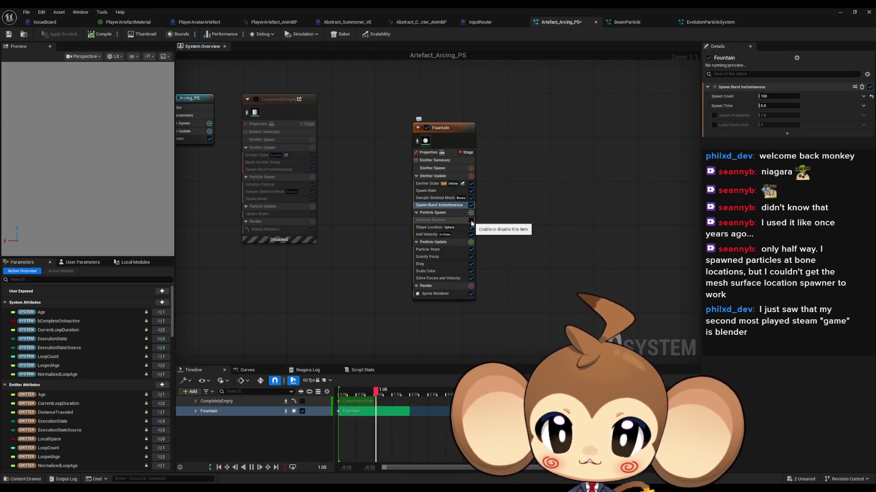
Disable Shape Location, Add Velocity and Gravity Force, keeping Initialize Particle enabled
{"action": "left_click", "coordinate": [447, 205]}
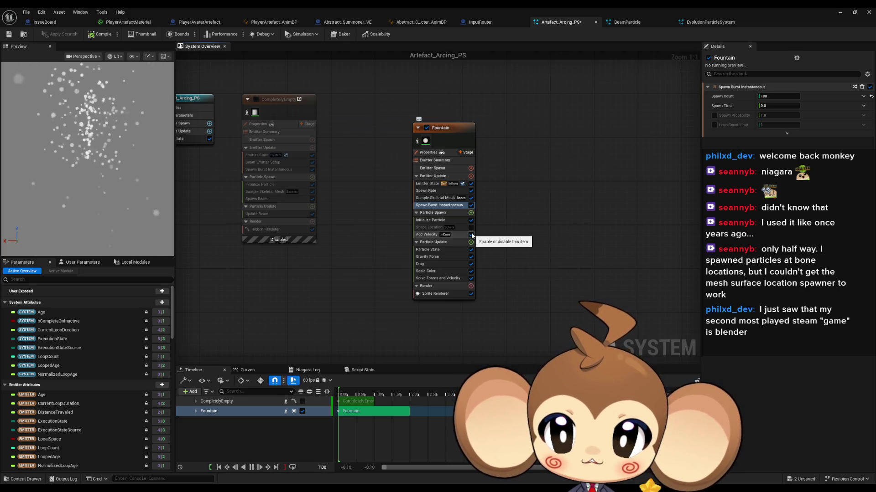
{"action": "left_click", "coordinate": [446, 205]}
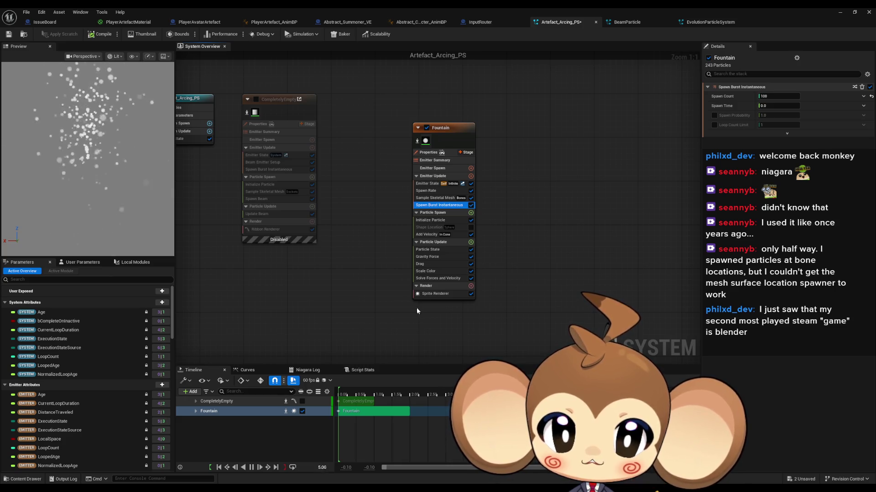
{"action": "left_click", "coordinate": [471, 234]}
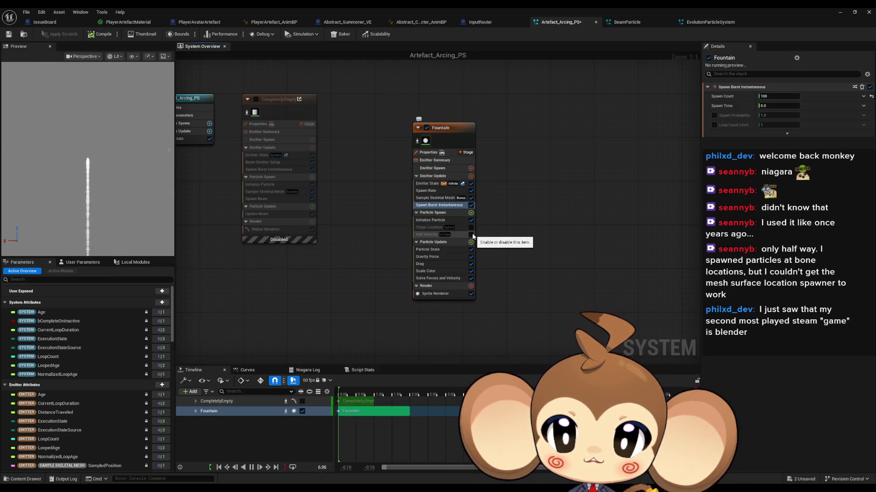
{"action": "left_click", "coordinate": [471, 256]}
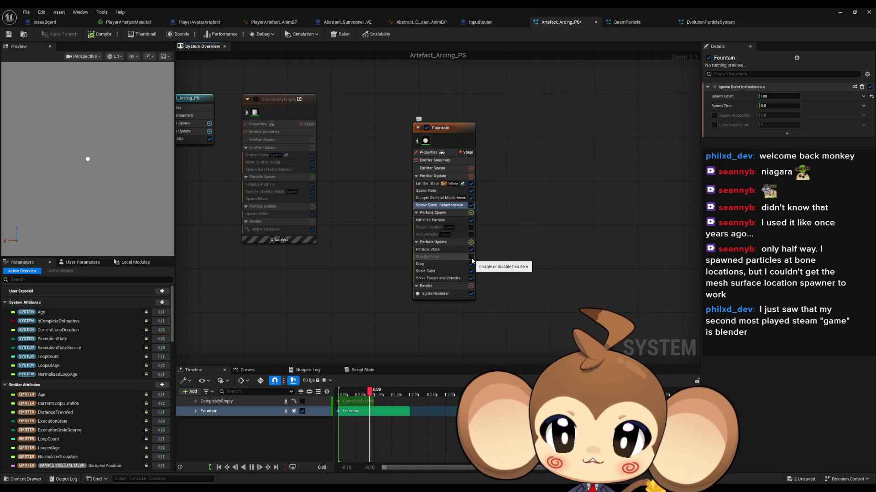
{"action": "left_click", "coordinate": [442, 199]}
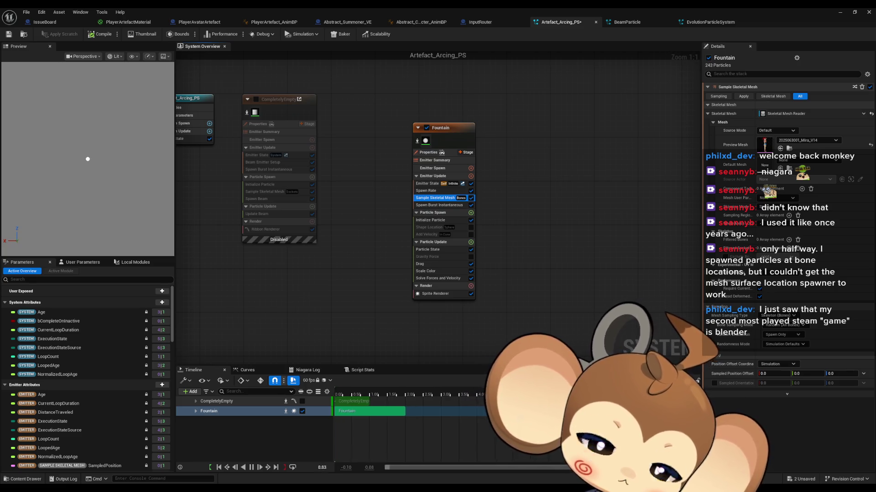
Bind the Spawn Burst Spawn Count to the Sample Skeletal Mesh SampledBoneIndex output
{"action": "left_click", "coordinate": [451, 206]}
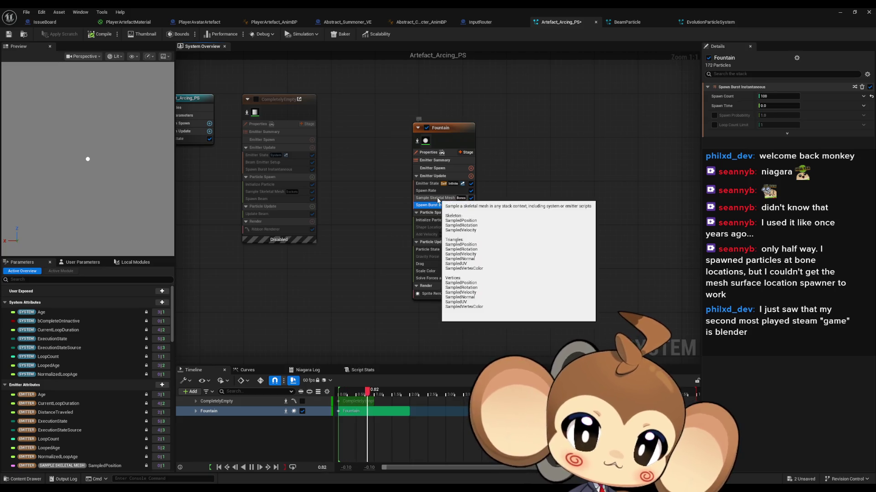
{"action": "left_click", "coordinate": [864, 96]}
{"action": "type", "text": "bone"}
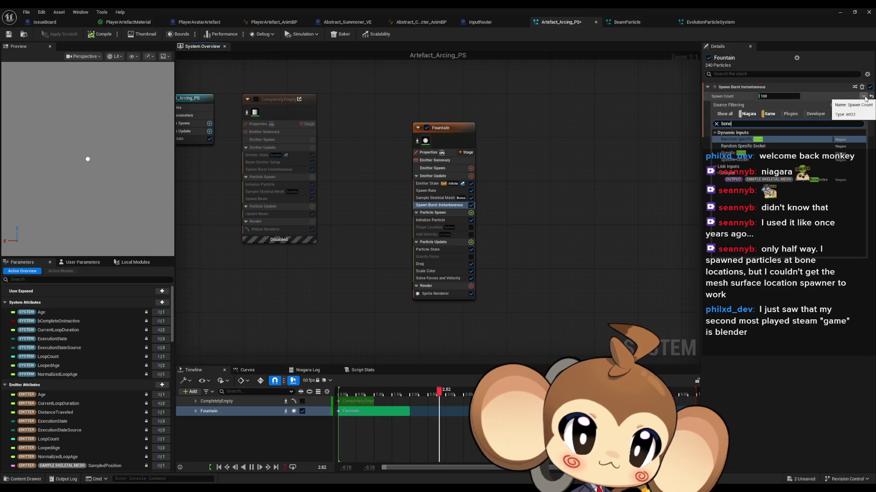
{"action": "key", "text": "Down"}
{"action": "key", "text": "Down"}
{"action": "key", "text": "Down"}
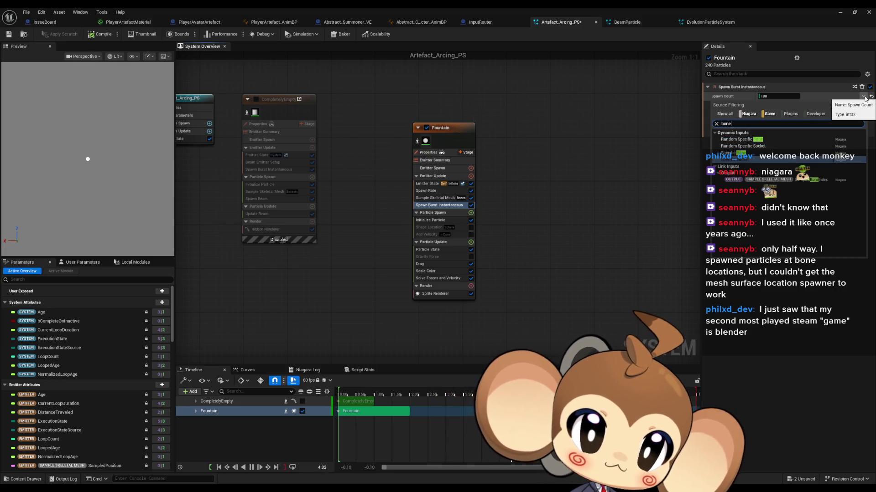
{"action": "key", "text": "Down"}
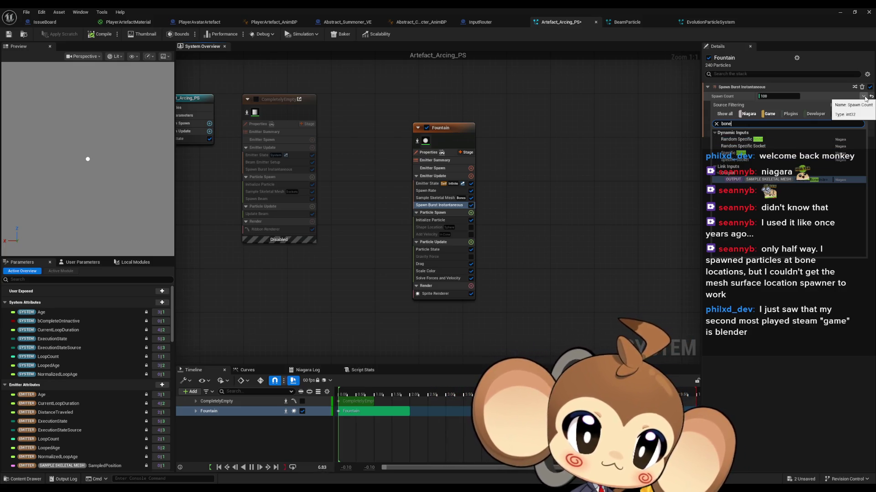
{"action": "key", "text": "Up"}
{"action": "key", "text": "Up"}
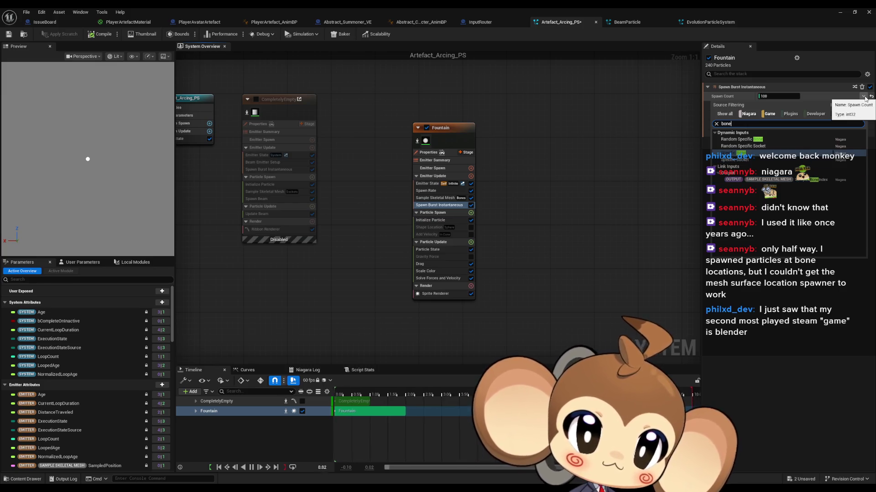
{"action": "key", "text": "Down"}
{"action": "key", "text": "Down"}
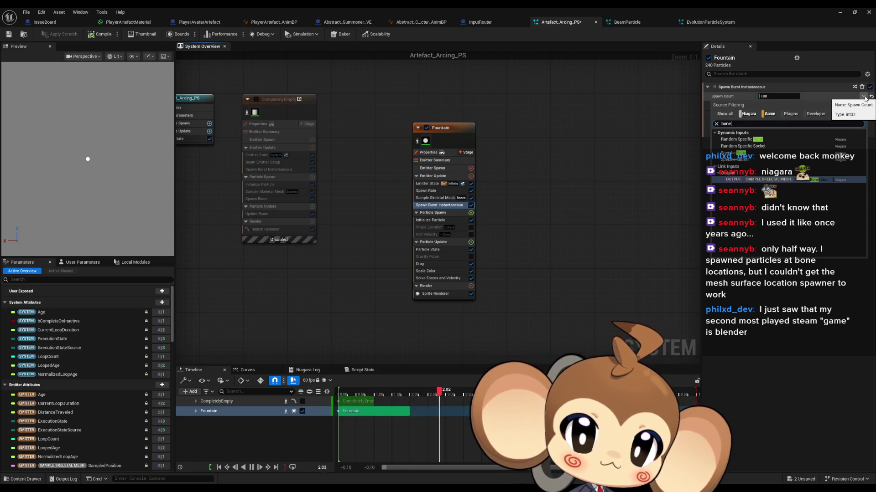
{"action": "key", "text": "Return"}
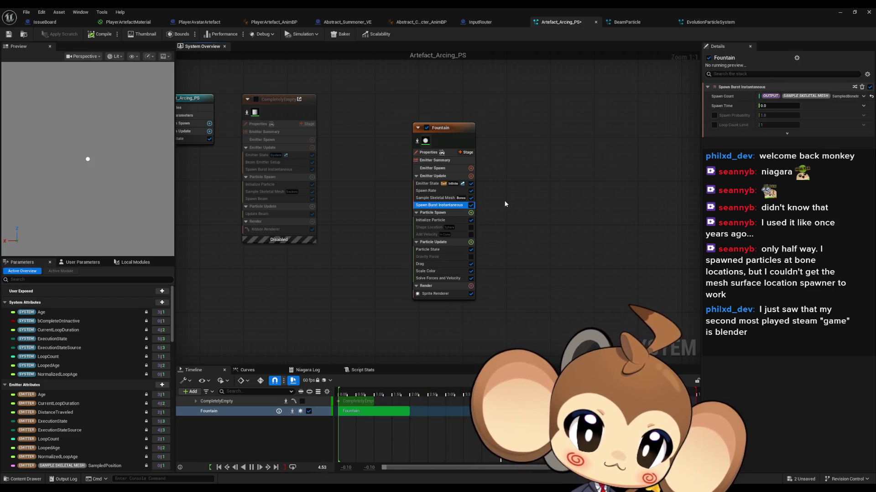
{"action": "left_click", "coordinate": [434, 185]}
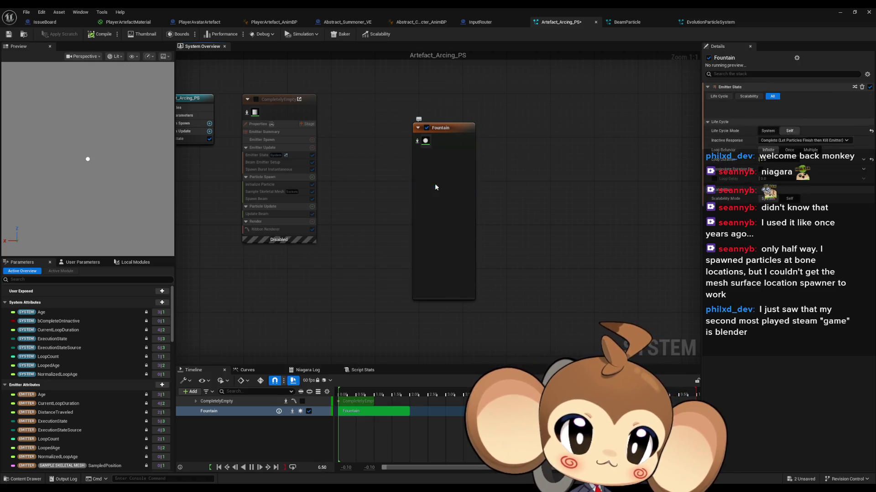
Reset Spawn Burst Instantaneous Spawn Count to a plain value of 100
{"action": "left_click", "coordinate": [434, 197]}
{"action": "left_click", "coordinate": [432, 204]}
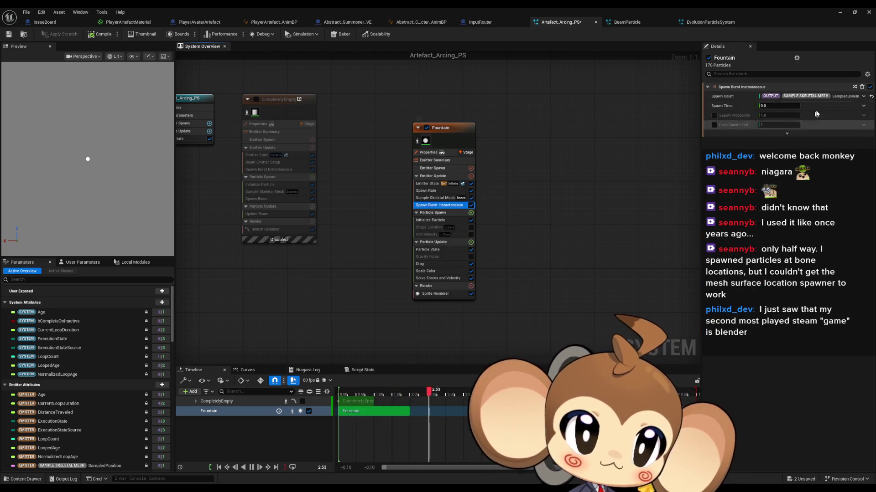
{"action": "left_click", "coordinate": [871, 98]}
{"action": "left_click", "coordinate": [779, 96]}
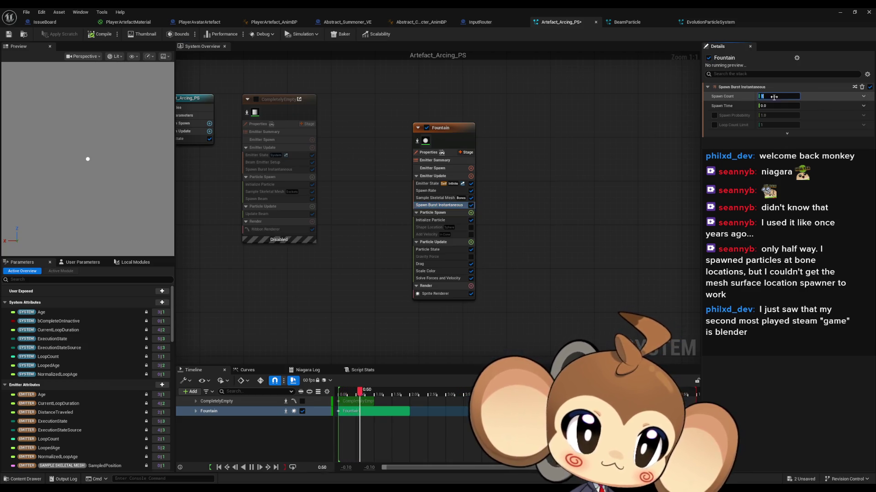
{"action": "type", "text": "00"}
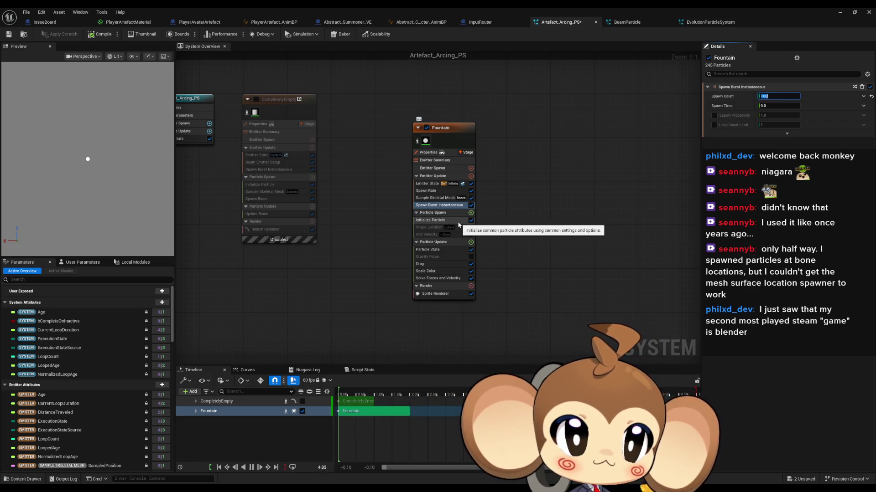
Review the Particle Spawn stage's Initialize Particle and Particle State settings
{"action": "left_click", "coordinate": [443, 213]}
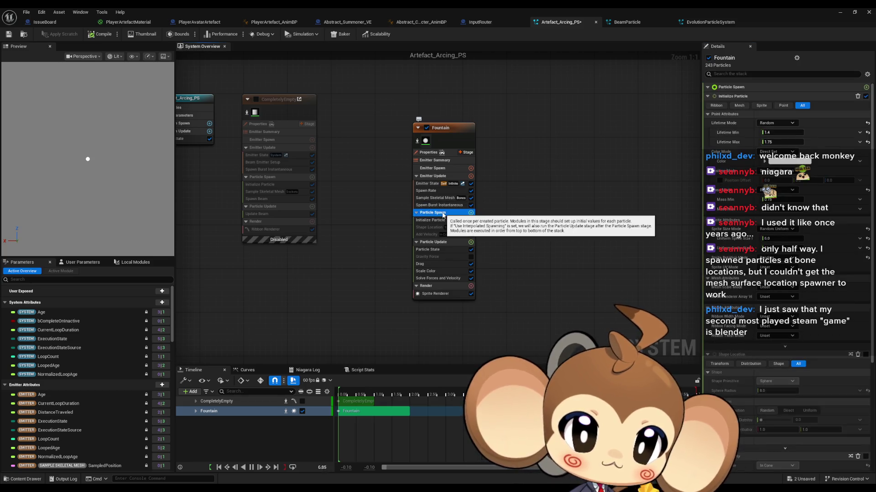
{"action": "left_click", "coordinate": [431, 221]}
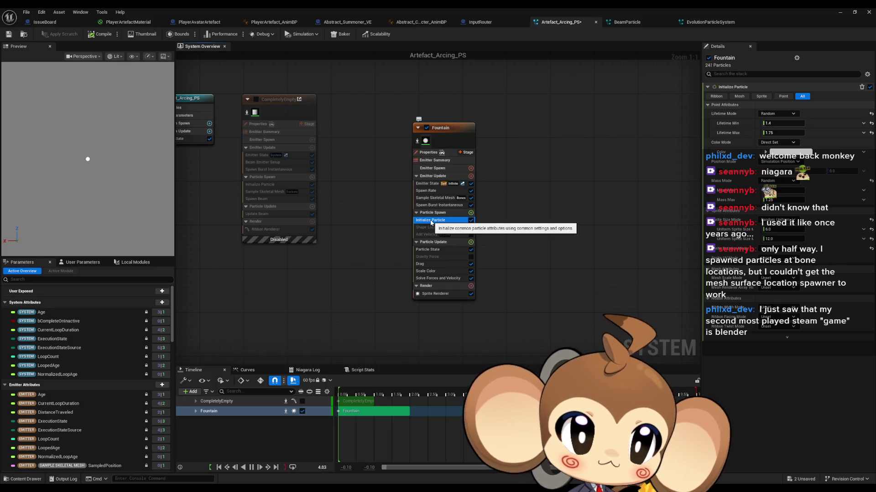
{"action": "left_click", "coordinate": [450, 251]}
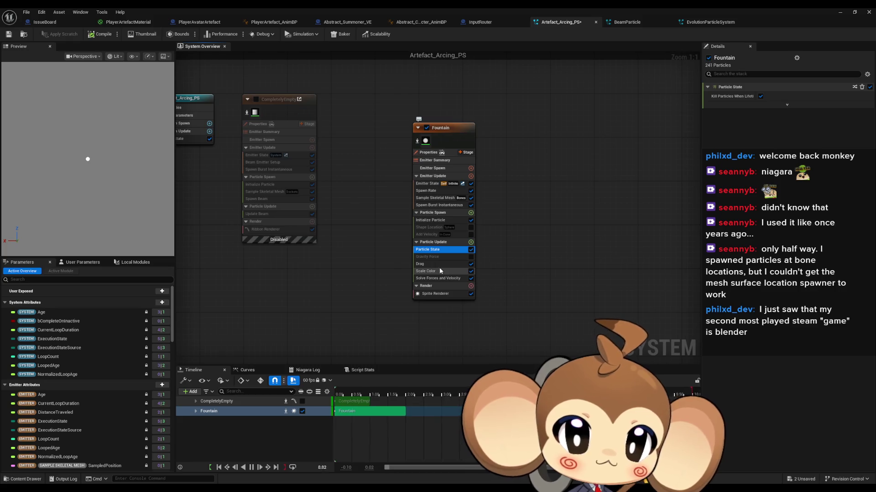
{"action": "mouse_move", "coordinate": [442, 281]}
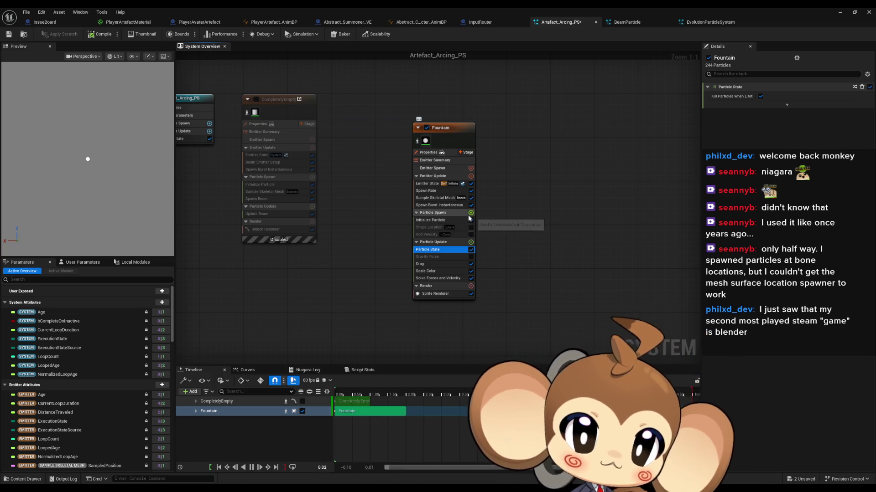
{"action": "left_click", "coordinate": [471, 213]}
{"action": "type", "text": "sam"}
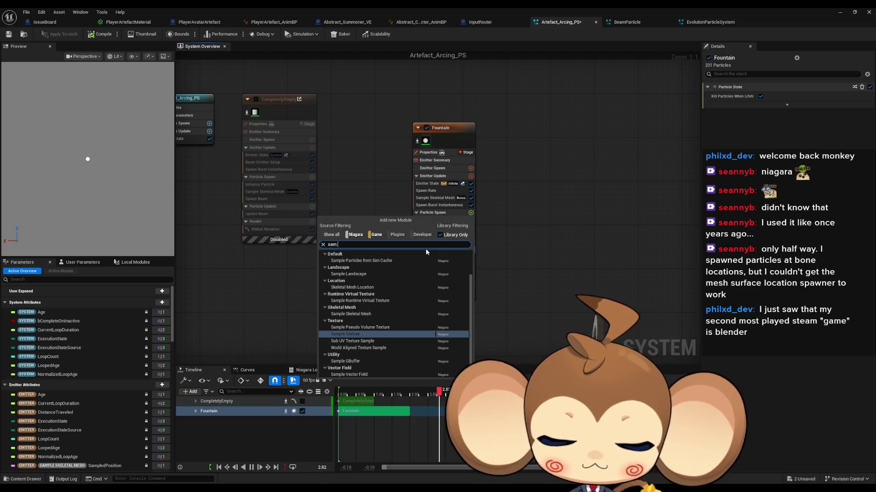
{"action": "type", "text": " ske mew"}
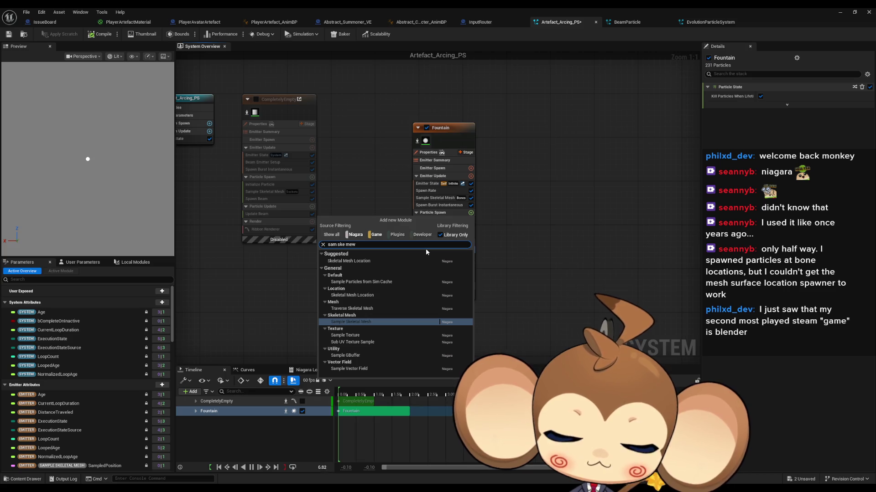
{"action": "key", "text": "BackSpace"}
{"action": "type", "text": "sh"}
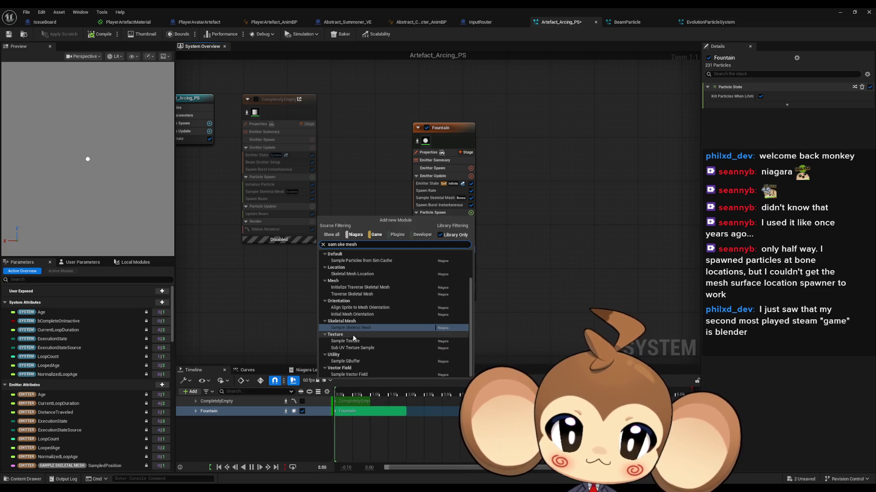
{"action": "left_click", "coordinate": [363, 328]}
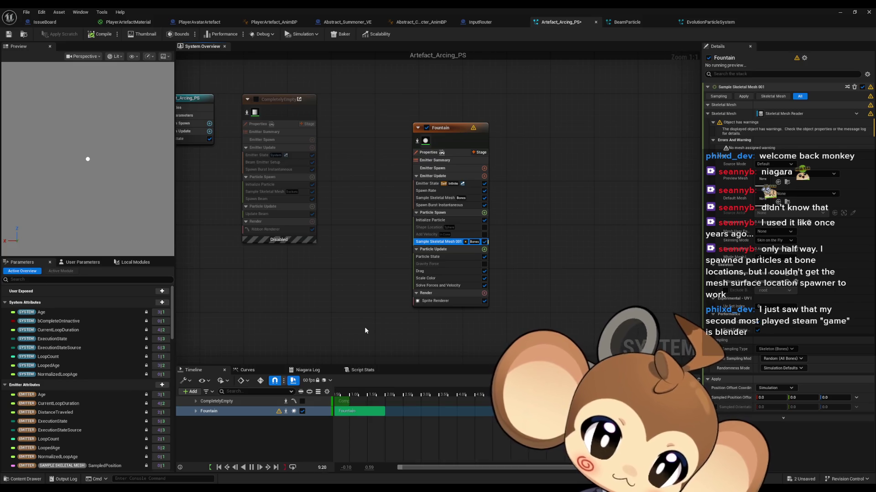
{"action": "left_click", "coordinate": [484, 212]}
{"action": "type", "text": "set pos"}
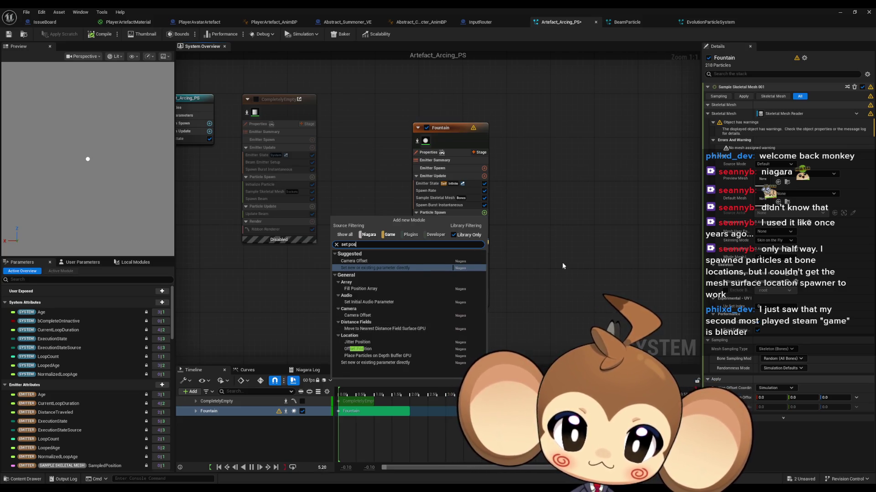
{"action": "key", "text": "Escape"}
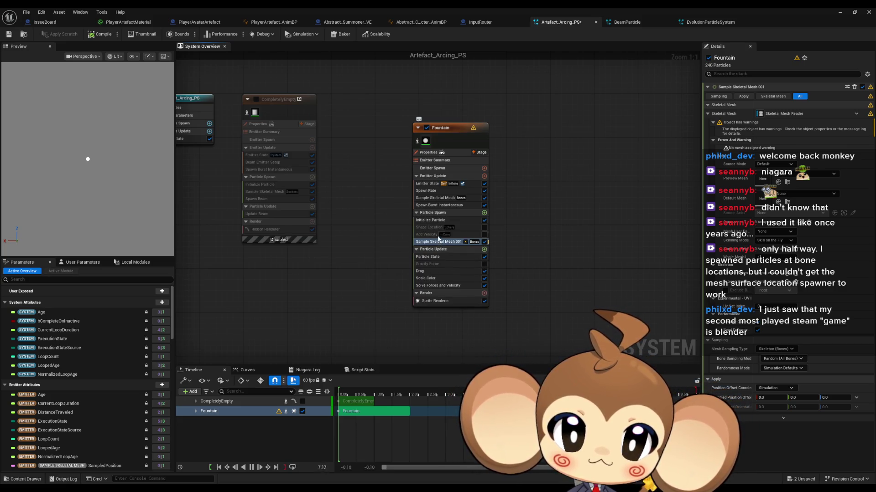
{"action": "mouse_move", "coordinate": [461, 243]}
{"action": "left_click", "coordinate": [778, 182]}
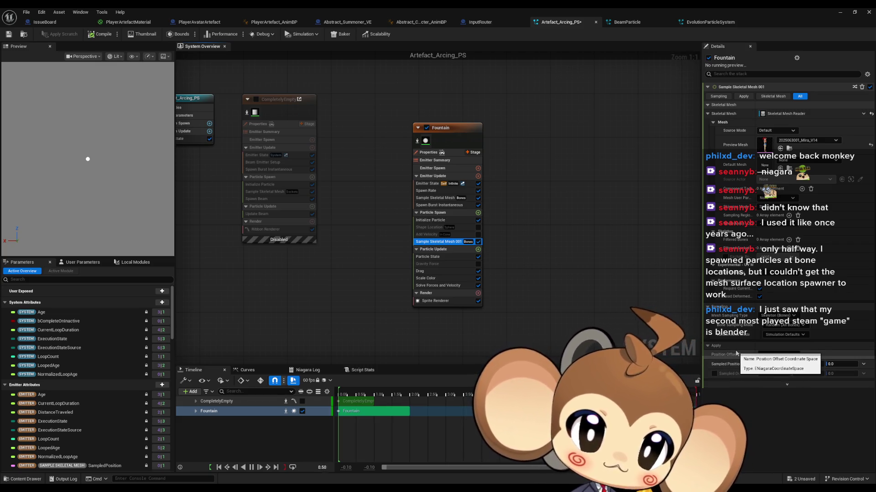
{"action": "left_click", "coordinate": [426, 247]}
{"action": "left_click", "coordinate": [424, 242]}
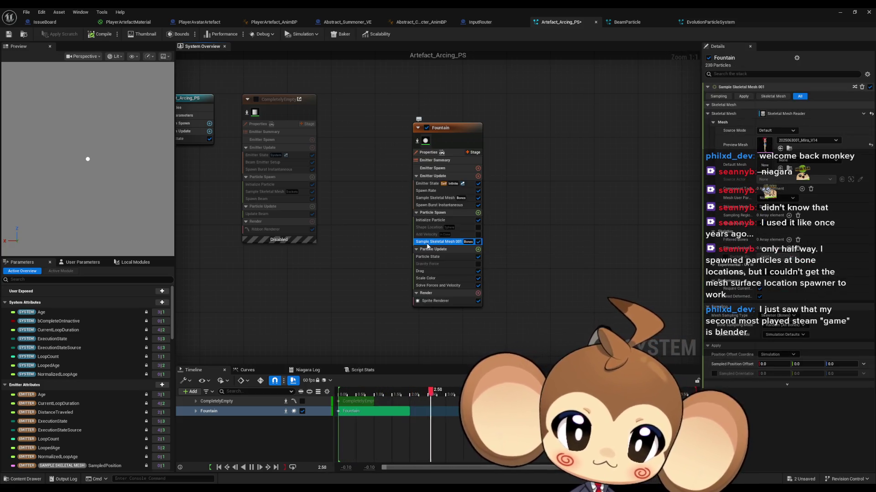
{"action": "key", "text": "Delete"}
{"action": "left_click", "coordinate": [430, 221]}
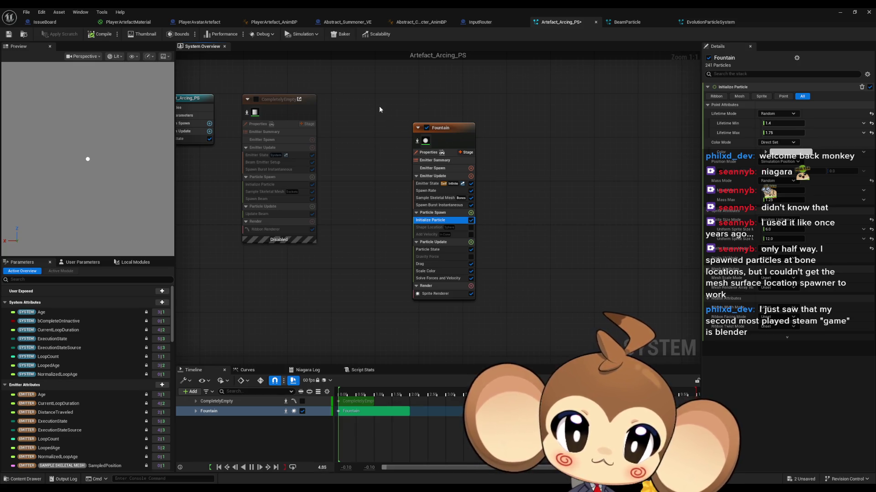
Delete the Fountain emitter and add a CompletelyEmpty emitter to Artefact_Arcing_PS
{"action": "left_click", "coordinate": [453, 162]}
{"action": "key", "text": "Delete"}
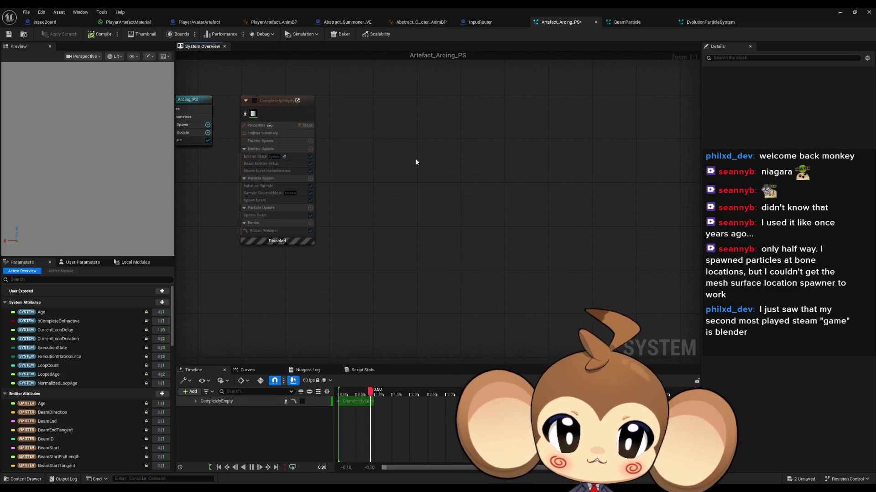
{"action": "right_click", "coordinate": [416, 162]}
{"action": "left_click", "coordinate": [439, 173]}
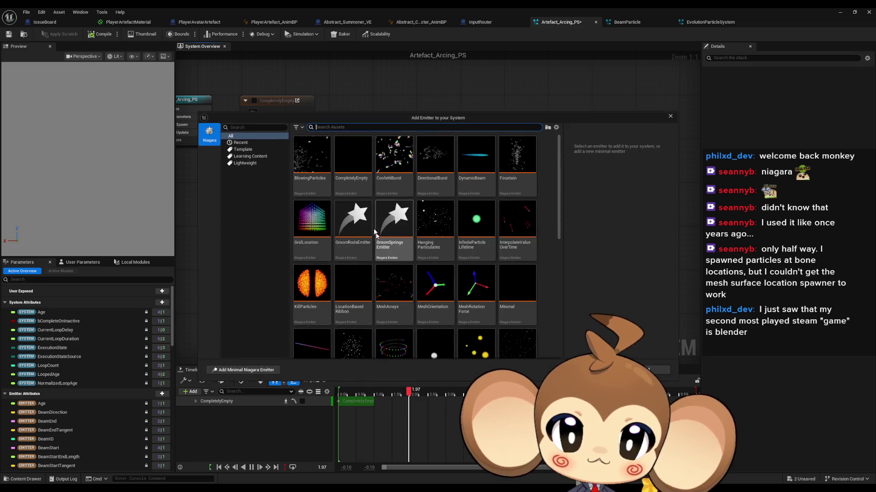
{"action": "left_click", "coordinate": [353, 157]}
{"action": "key", "text": "Return"}
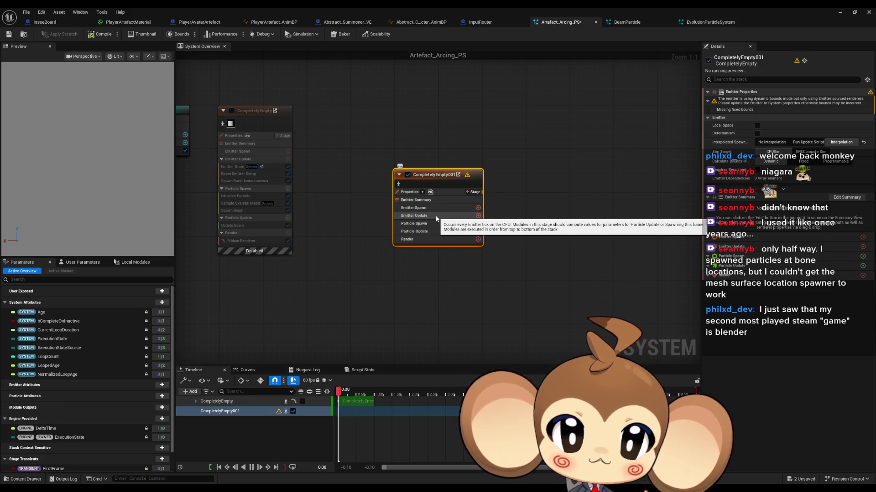
Add Sample Skeletal Mesh, searched as 'ske', to CompletelyEmpty001's Emitter Spawn stage
{"action": "left_click", "coordinate": [478, 208]}
{"action": "type", "text": "par "}
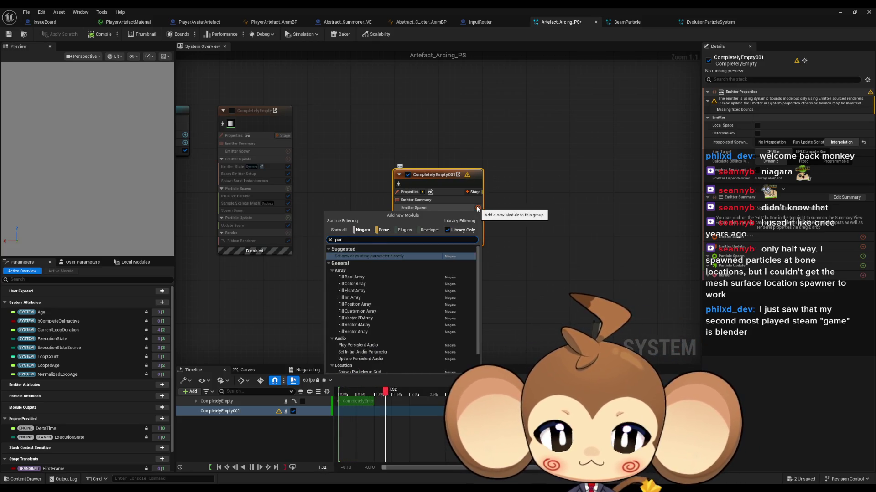
{"action": "type", "text": "spawn"}
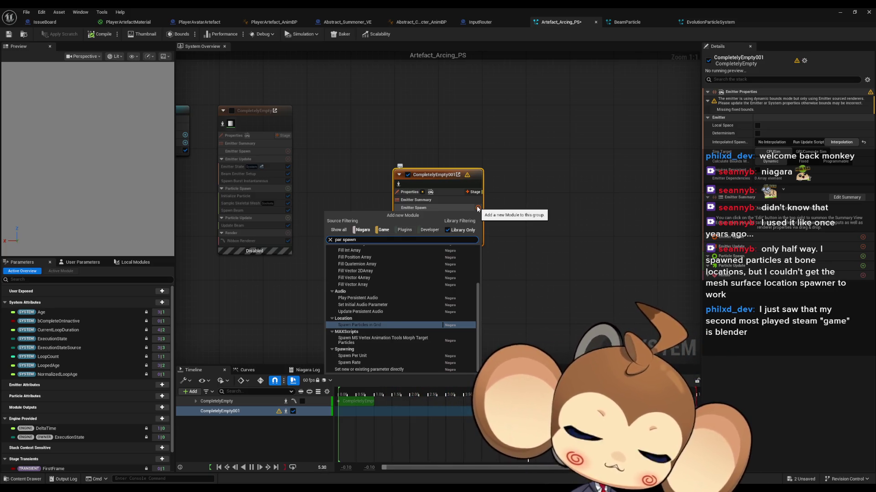
{"action": "key", "text": "ctrl+a"}
{"action": "type", "text": "ske"}
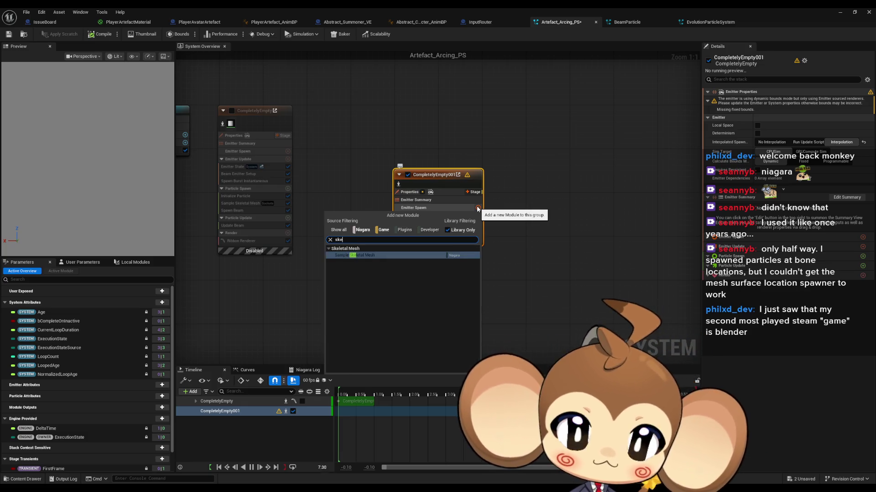
{"action": "key", "text": "Return"}
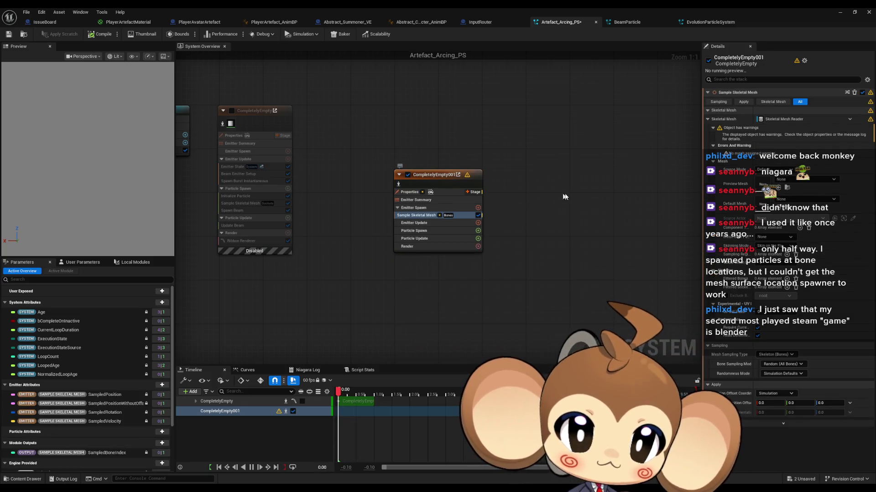
{"action": "left_click", "coordinate": [805, 180]}
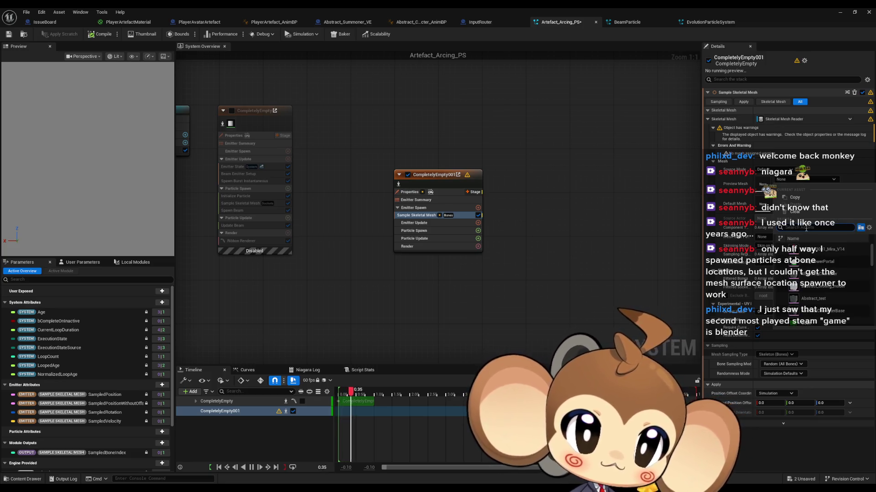
{"action": "left_click", "coordinate": [819, 249]}
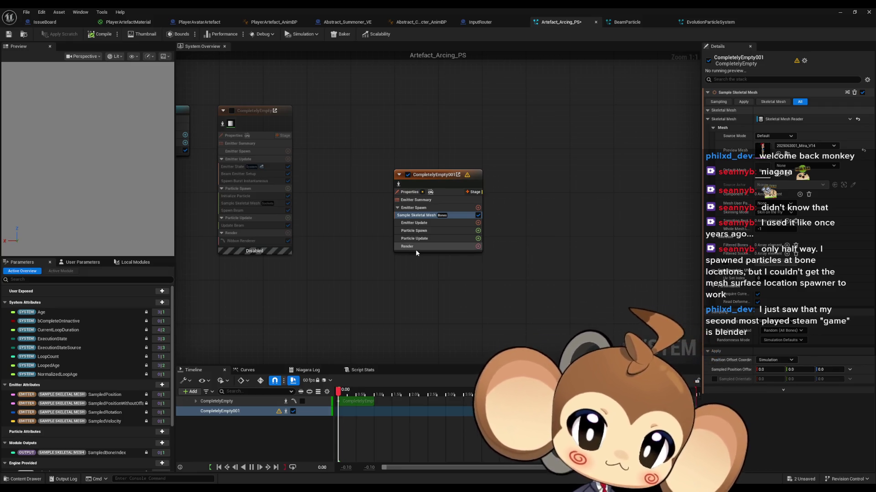
{"action": "mouse_move", "coordinate": [456, 217]}
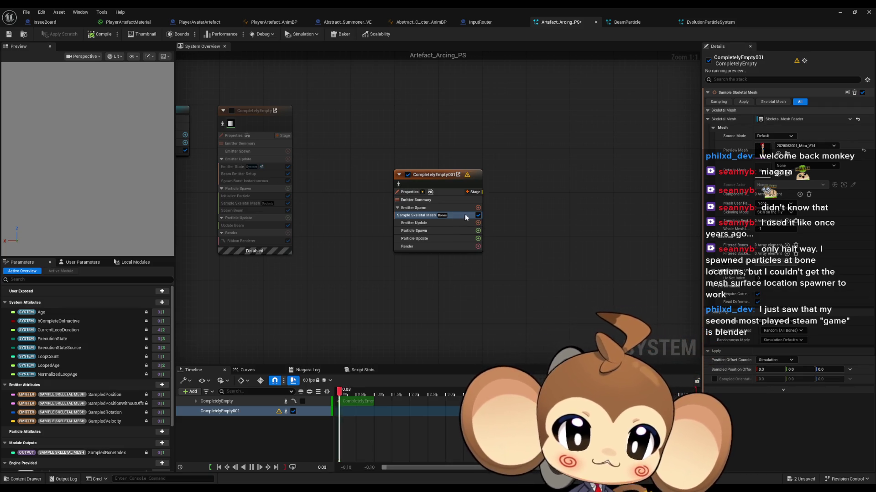
{"action": "left_click", "coordinate": [477, 208]}
{"action": "type", "text": "ini"}
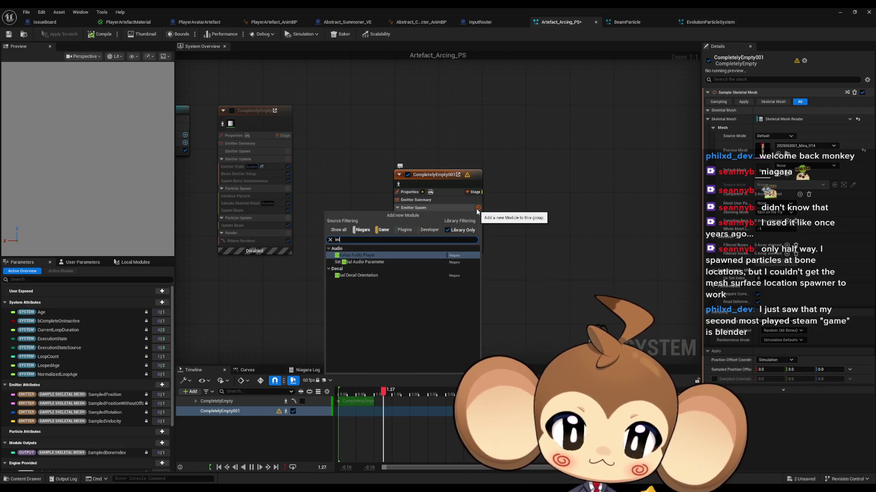
{"action": "type", "text": "ti"}
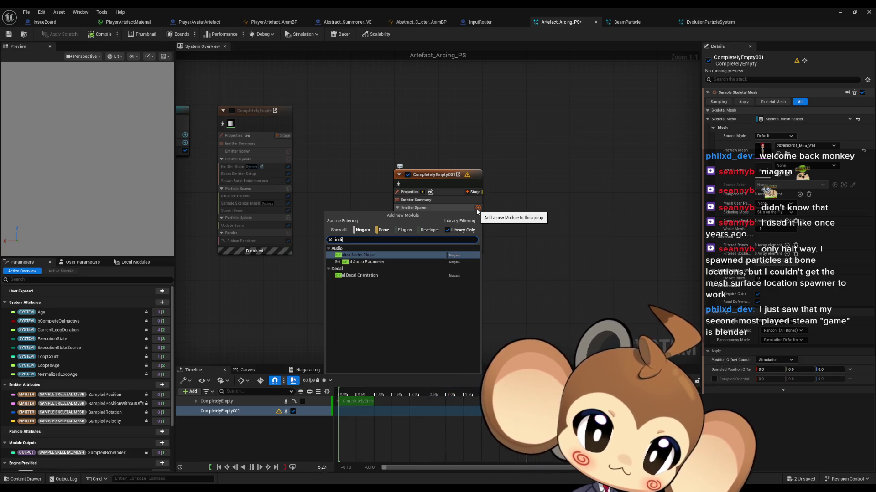
{"action": "type", "text": "set var"}
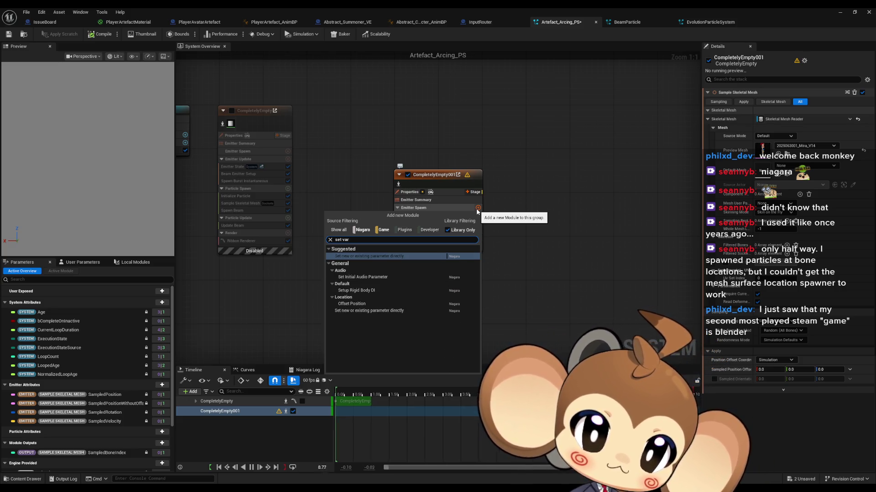
{"action": "key", "text": "Escape"}
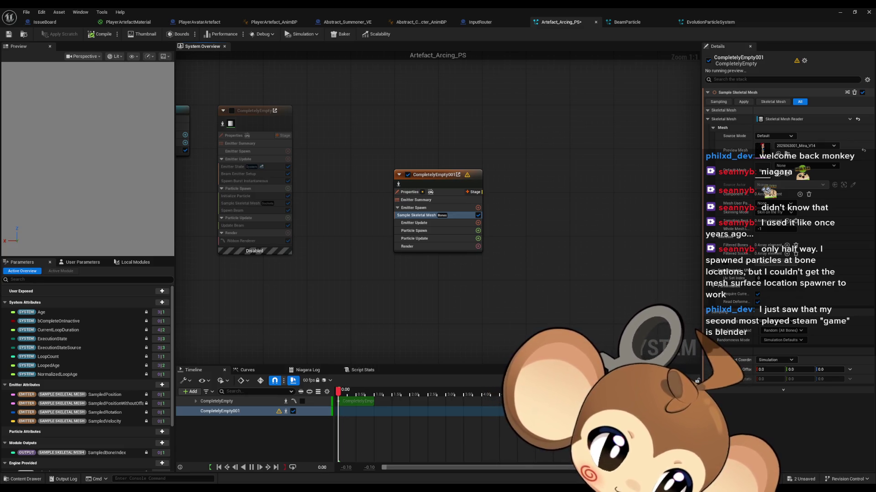
Search YouTube for the 'Niagara particles from a skeletal mesh in UE5' tutorial and open it
{"action": "left_click_drag", "start_coordinate": [875, 170], "coordinate": [435, 152]}
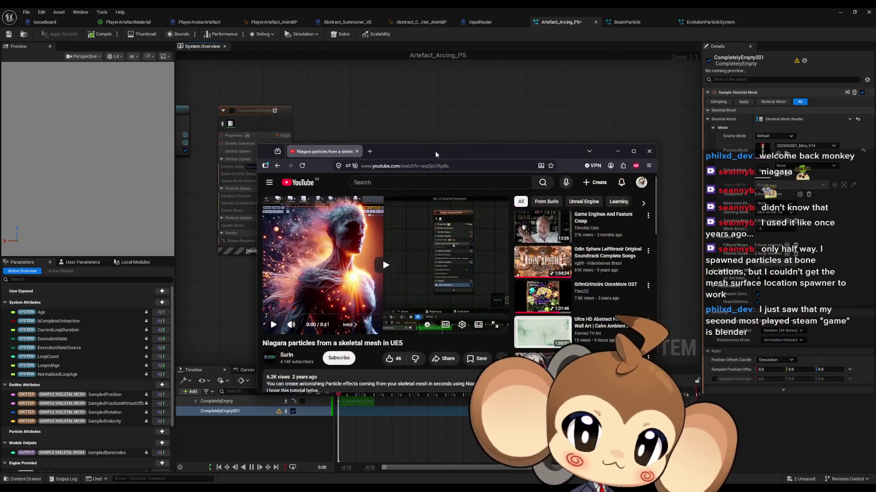
{"action": "left_click", "coordinate": [387, 266]}
{"action": "triple_click", "coordinate": [365, 342]}
{"action": "key", "text": "ctrl+c"}
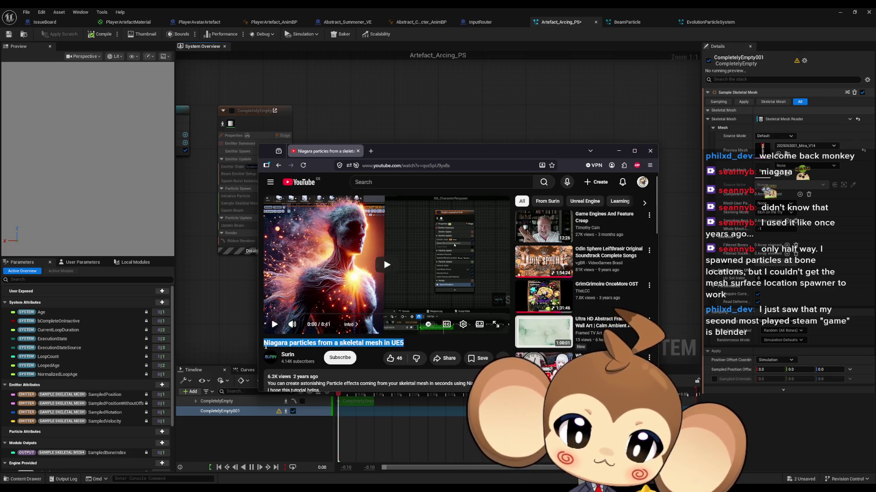
{"action": "left_click", "coordinate": [450, 184]}
{"action": "key", "text": "ctrl+v"}
{"action": "key", "text": "Return"}
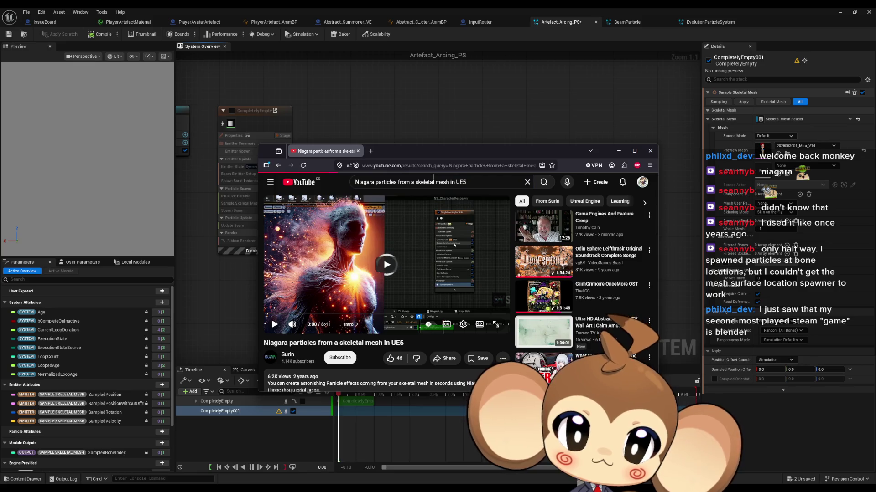
{"action": "scroll", "coordinate": [401, 296], "scroll_direction": "down", "scroll_amount": 3}
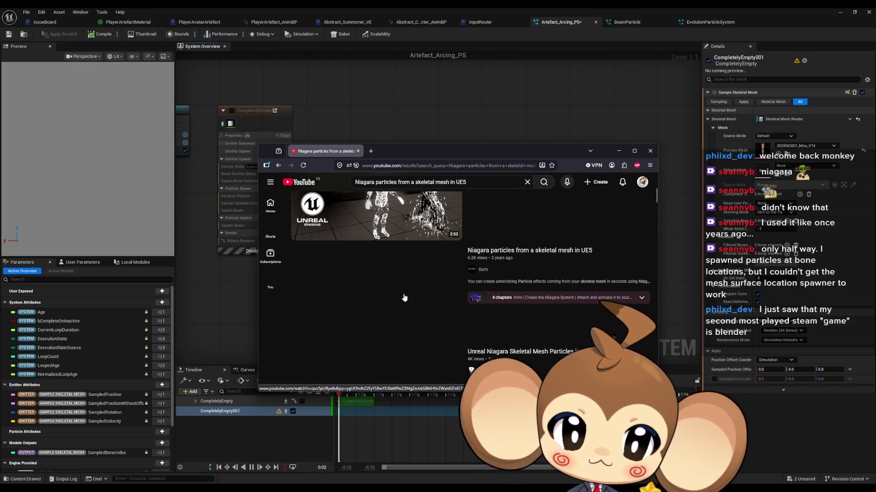
{"action": "left_click", "coordinate": [370, 295]}
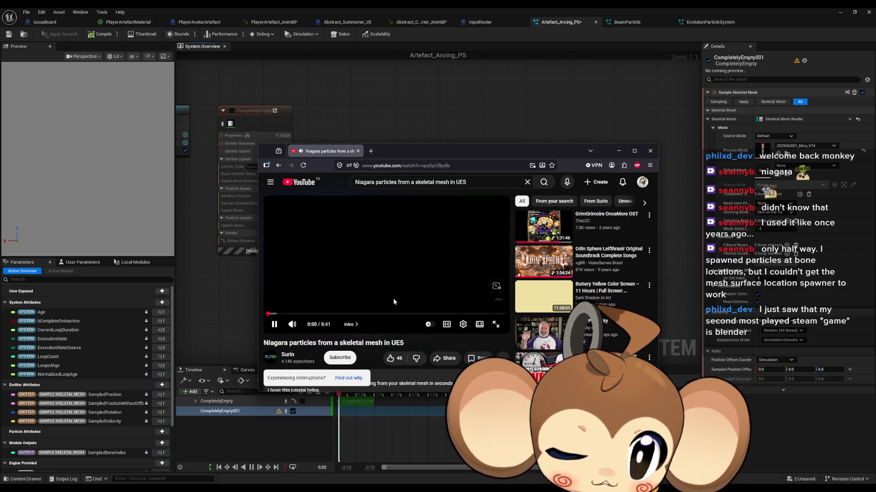
Mute the tutorial, skip the intro, maximise the browser and set the highest video quality
{"action": "left_click", "coordinate": [291, 324]}
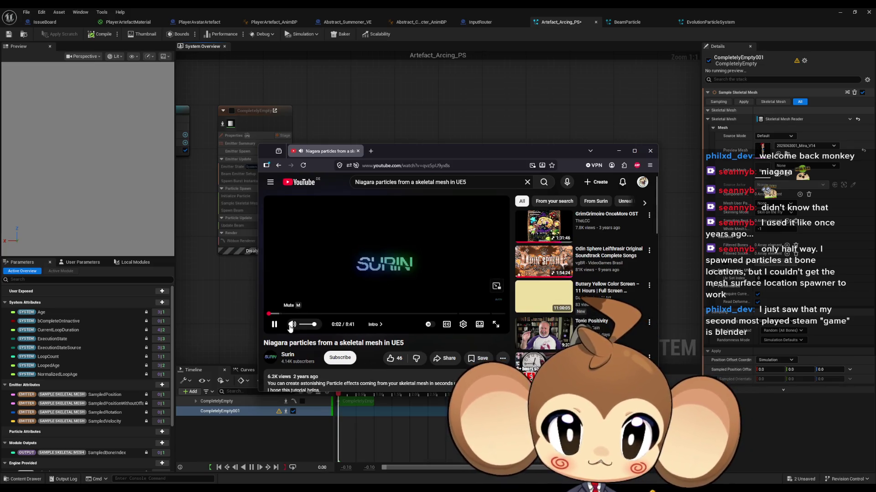
{"action": "left_click", "coordinate": [274, 314]}
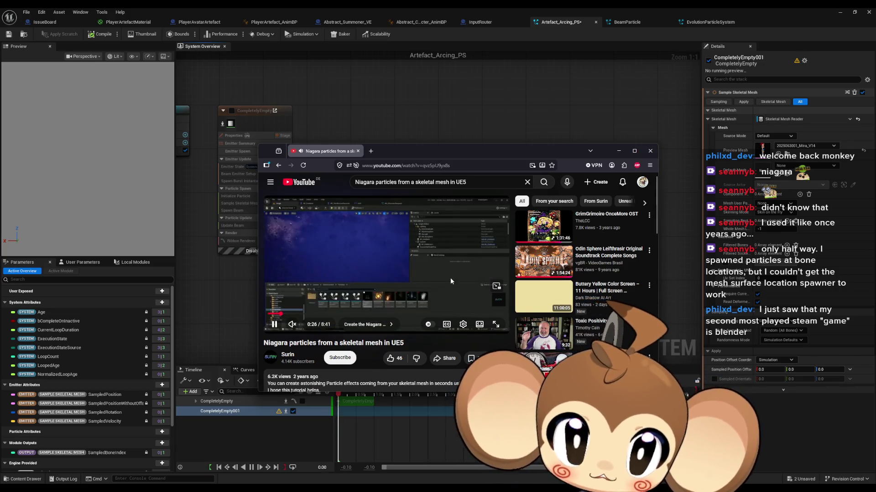
{"action": "double_click", "coordinate": [458, 157]}
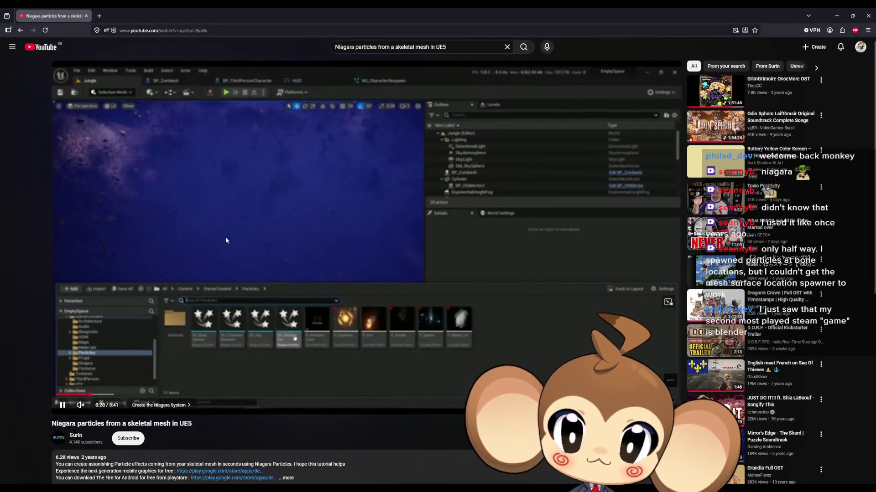
{"action": "left_click", "coordinate": [225, 237]}
{"action": "left_click", "coordinate": [226, 240]}
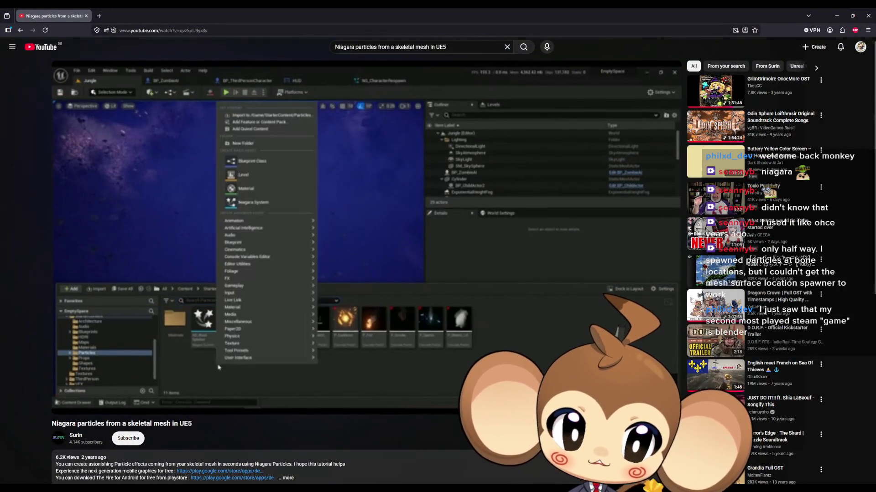
{"action": "left_click", "coordinate": [643, 404]}
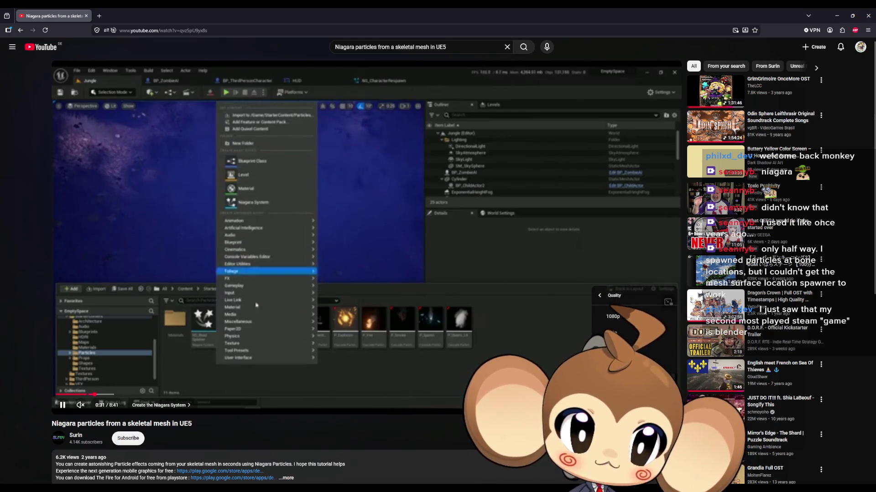
{"action": "left_click", "coordinate": [634, 383]}
{"action": "left_click", "coordinate": [634, 316]}
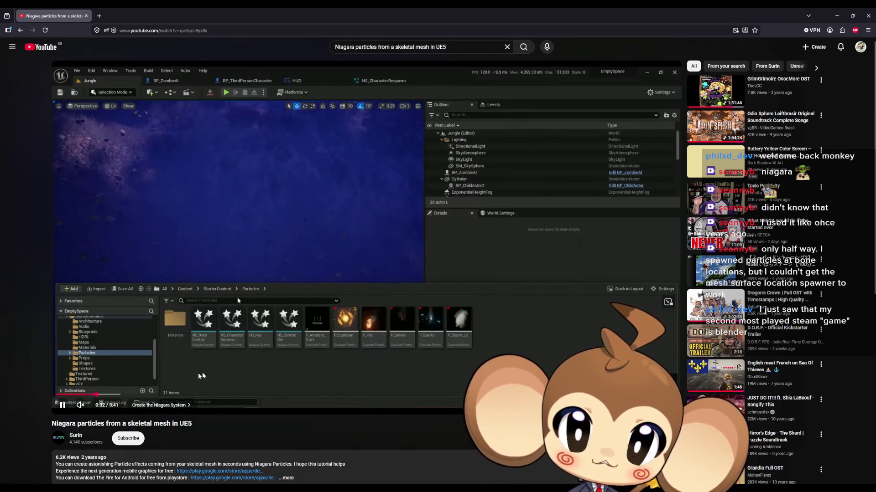
Jump ahead to the emitter setup, pause there, and return to the Unreal editor
{"action": "left_click", "coordinate": [124, 394]}
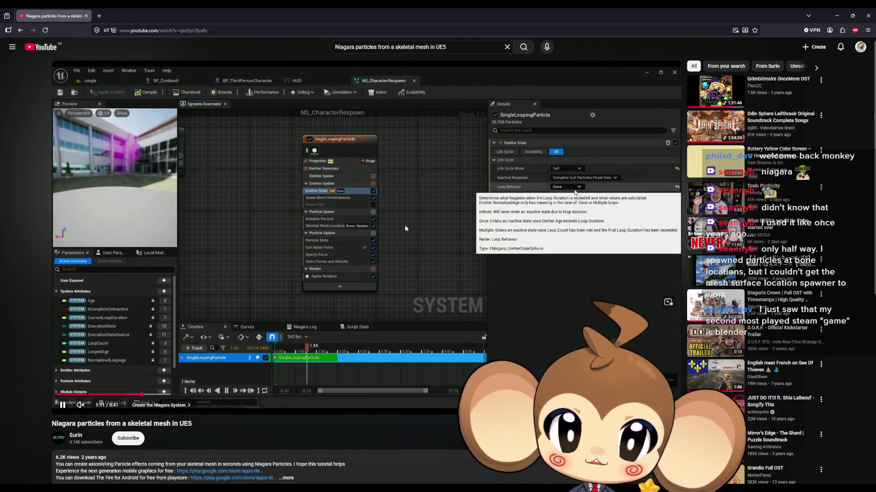
{"action": "left_click", "coordinate": [355, 204]}
{"action": "mouse_move", "coordinate": [293, 7]}
{"action": "left_mouse_down"}
{"action": "mouse_move", "coordinate": [419, 156]}
{"action": "mouse_move", "coordinate": [618, 146]}
{"action": "left_mouse_up"}
{"action": "left_click", "coordinate": [346, 201]}
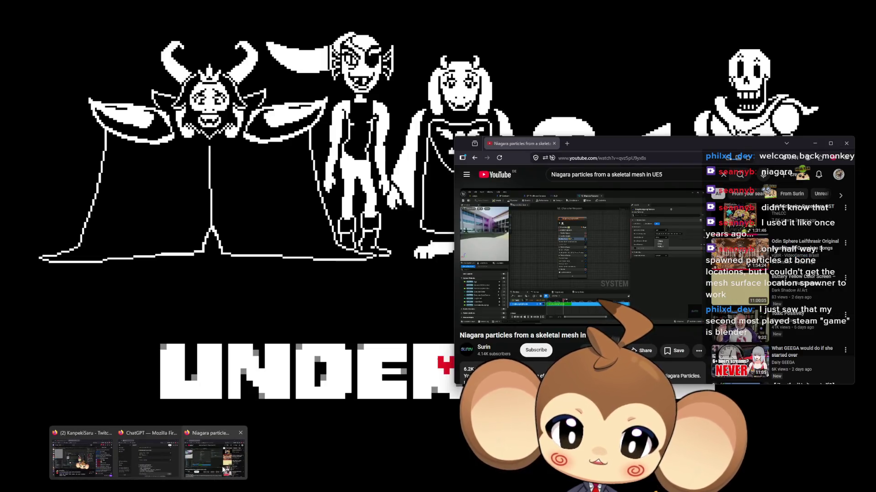
Move the tutorial window aside and delete the skeletal-mesh-sampling emitter
{"action": "left_click", "coordinate": [162, 456]}
{"action": "left_click_drag", "start_coordinate": [587, 150], "coordinate": [729, 160]}
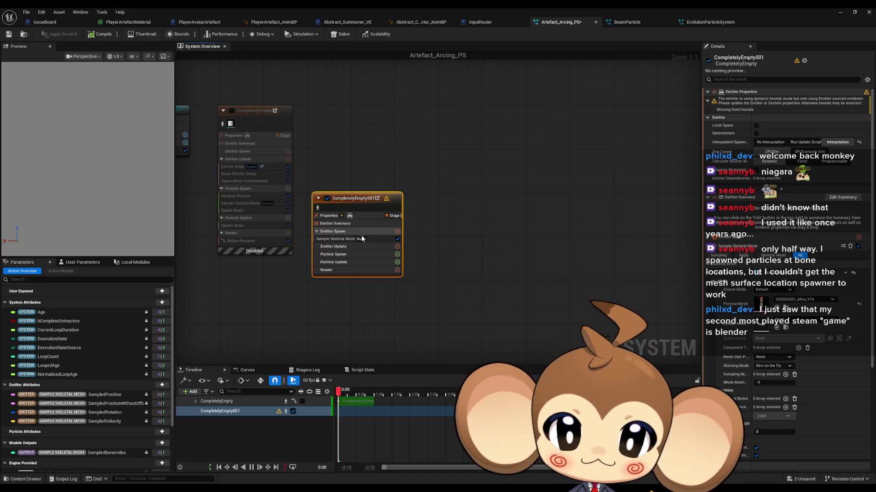
{"action": "mouse_move", "coordinate": [362, 241]}
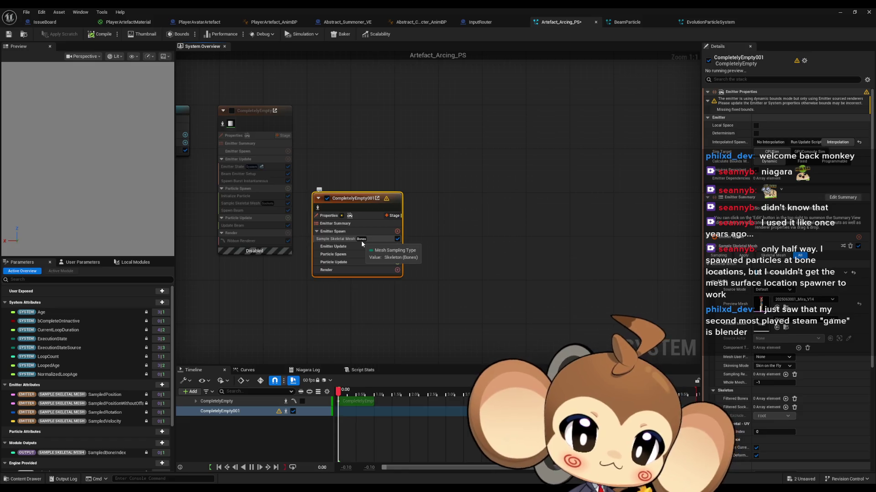
{"action": "key", "text": "Delete"}
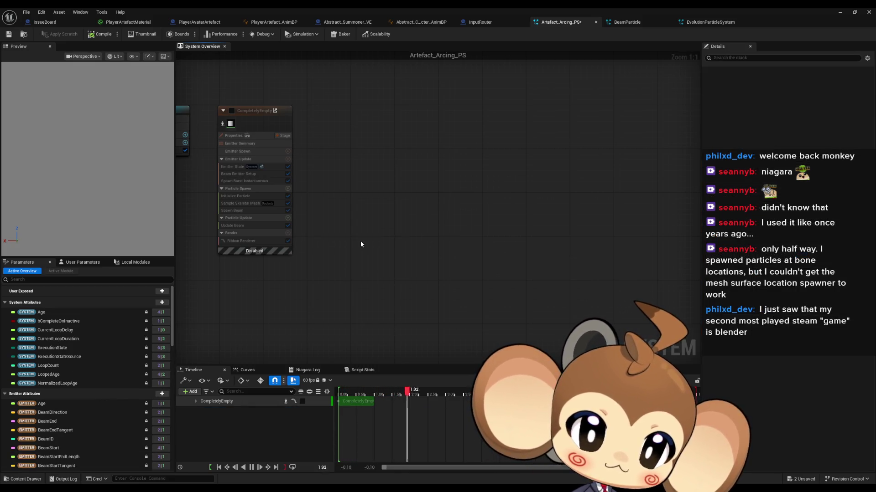
Add a new CompletelyEmpty emitter to the Artefact_Arcing_PS system graph
{"action": "right_click", "coordinate": [408, 177]}
{"action": "left_click", "coordinate": [429, 188]}
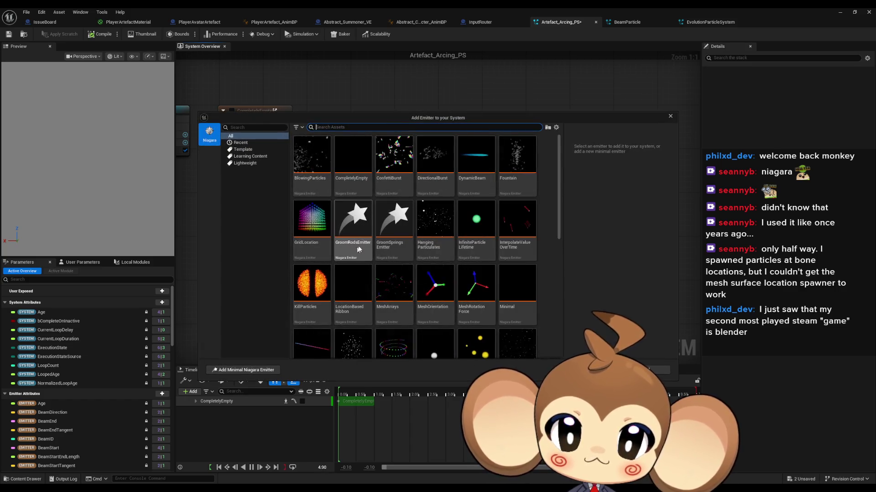
{"action": "left_click", "coordinate": [353, 155]}
{"action": "key", "text": "Return"}
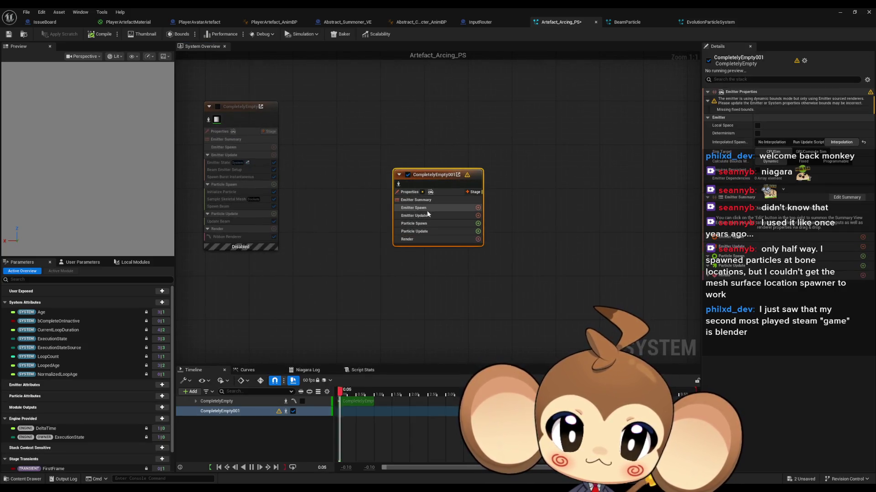
{"action": "left_click", "coordinate": [478, 216]}
Add an Emitter State module to Emitter Update and set its life cycle mode to Self
{"action": "type", "text": "emit state"}
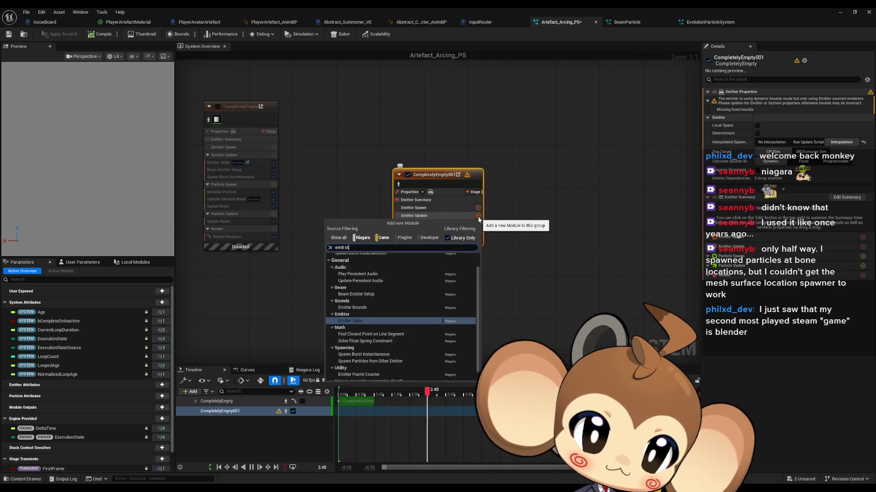
{"action": "left_click", "coordinate": [384, 291]}
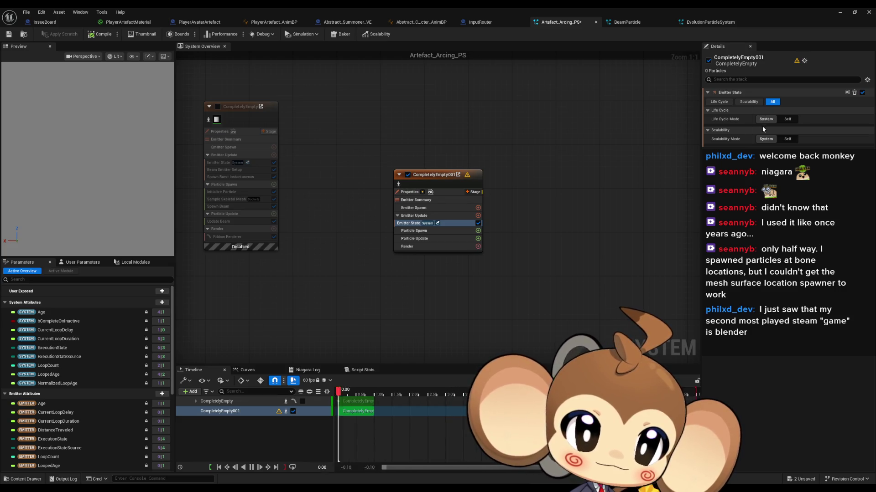
{"action": "left_click", "coordinate": [778, 121]}
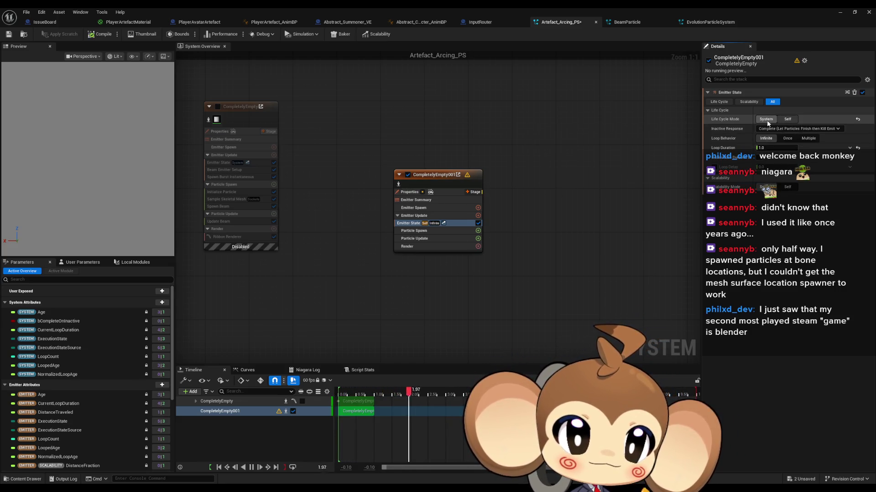
Set the Emitter State's Loop Behavior to Infinite and its Loop Duration to 3
{"action": "mouse_move", "coordinate": [780, 145]}
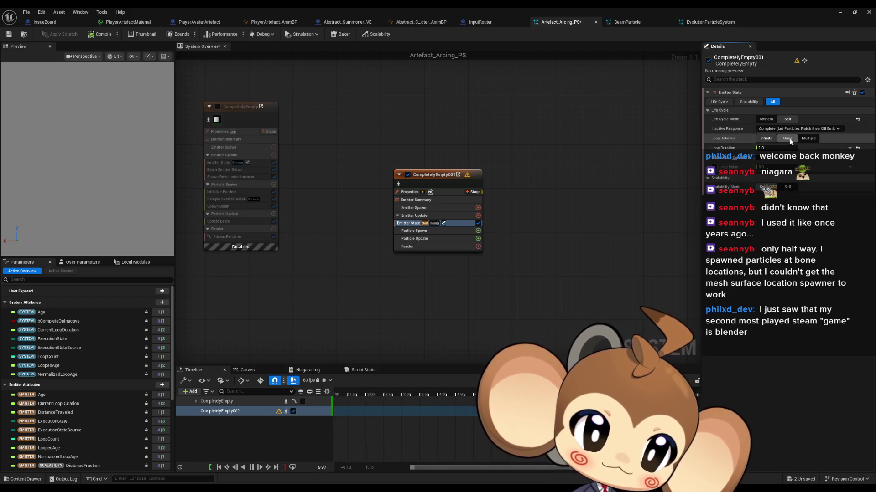
{"action": "left_click", "coordinate": [787, 138]}
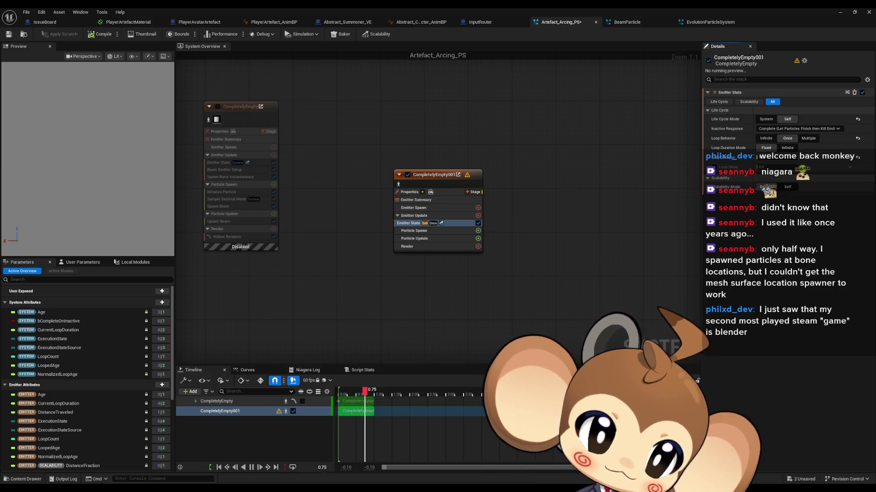
{"action": "left_click", "coordinate": [785, 148]}
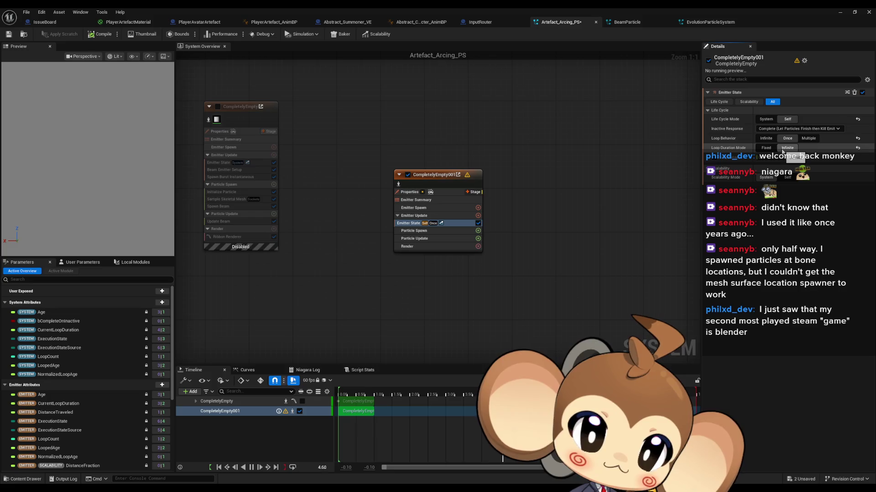
{"action": "left_click", "coordinate": [766, 138]}
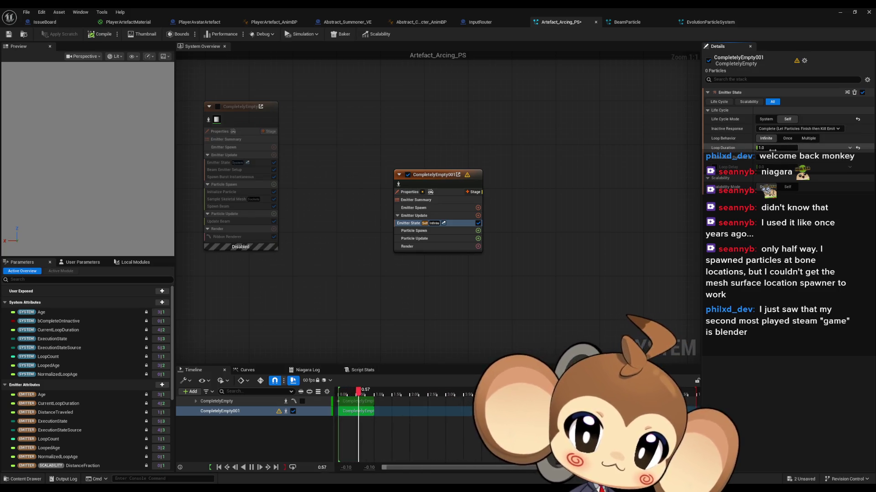
{"action": "type", "text": "3"}
{"action": "key", "text": "Return"}
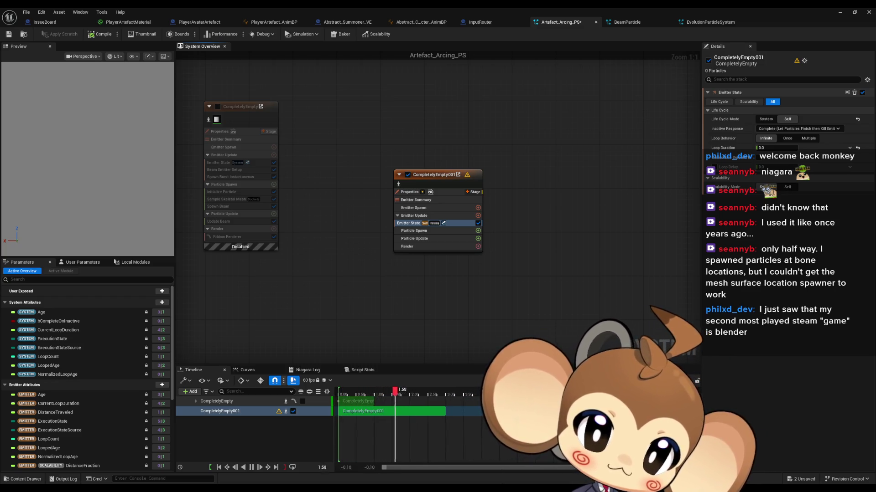
Add a Spawn Burst Instantaneous module to Emitter Update
{"action": "left_click", "coordinate": [478, 215]}
{"action": "type", "text": "spawn burst"}
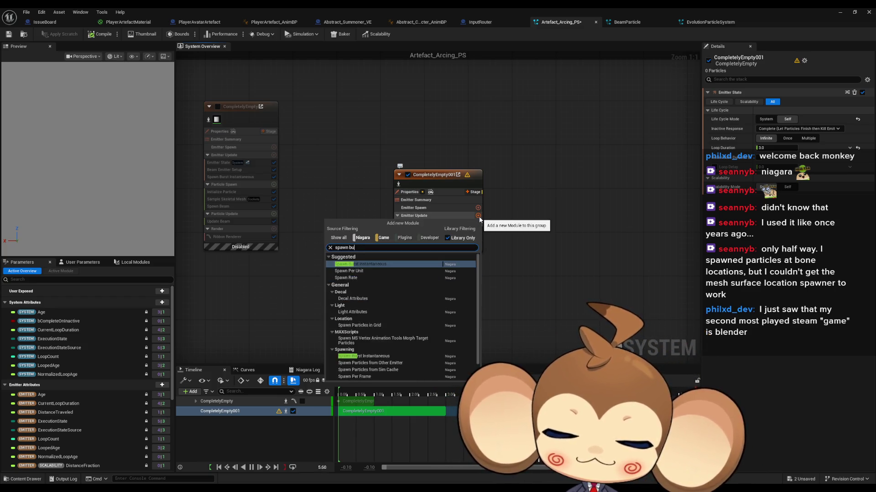
{"action": "key", "text": "Return"}
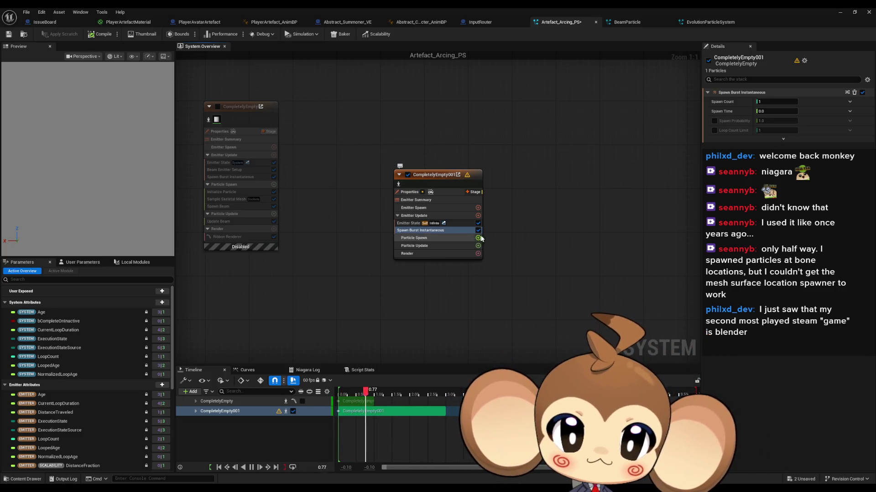
Add an Initialize Particle module to Particle Spawn
{"action": "left_click", "coordinate": [478, 238]}
{"action": "type", "text": "ini part"}
{"action": "key", "text": "Return"}
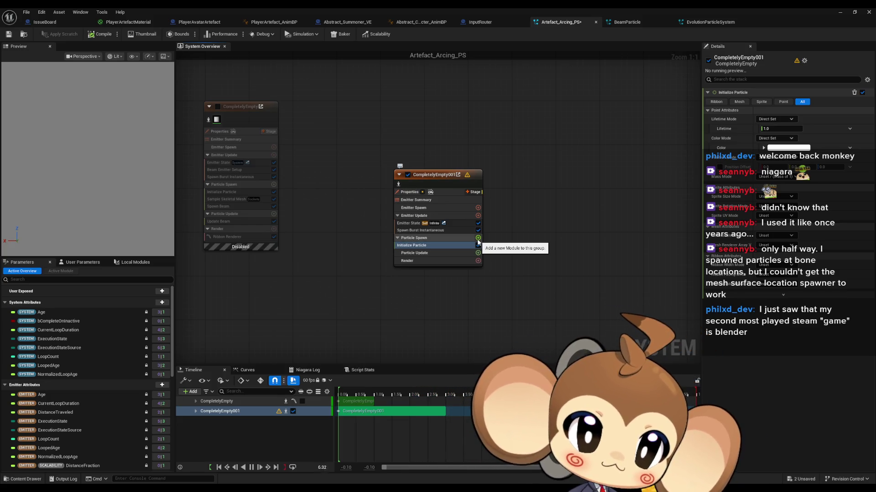
{"action": "left_click", "coordinate": [478, 239]}
Add Skeletal Mesh Location and Sample Skeletal Mesh modules to Particle Spawn
{"action": "type", "text": "ske"}
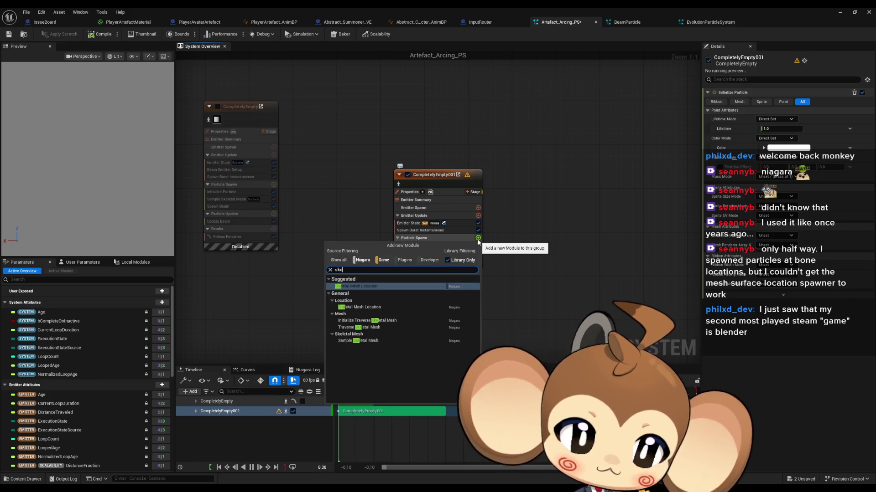
{"action": "type", "text": " mash"}
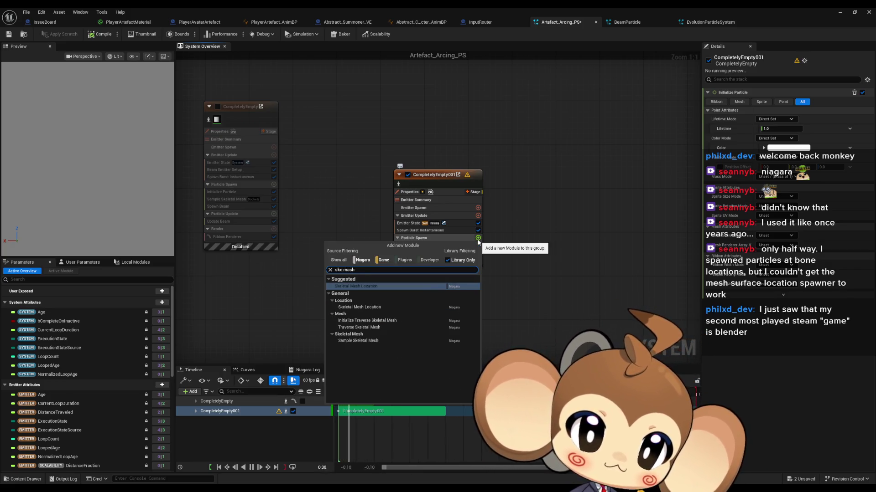
{"action": "type", "text": " loc"}
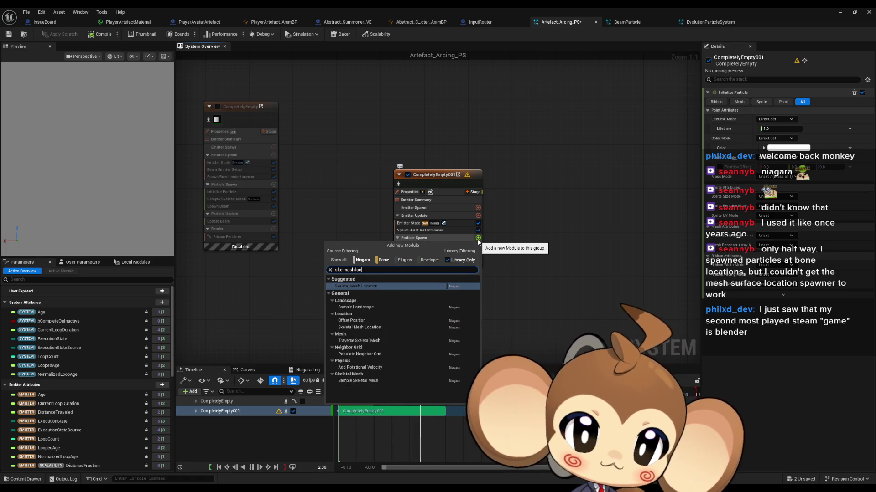
{"action": "key", "text": "Return"}
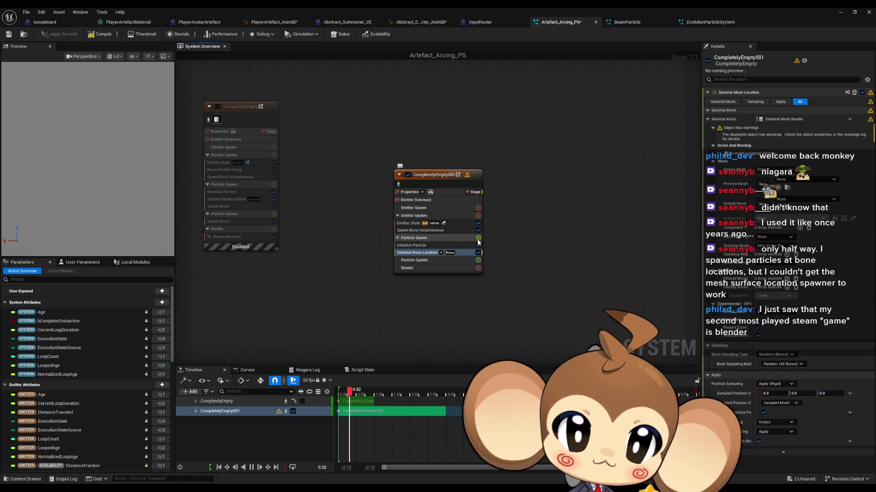
{"action": "left_click", "coordinate": [478, 239]}
{"action": "type", "text": "ske mesh"}
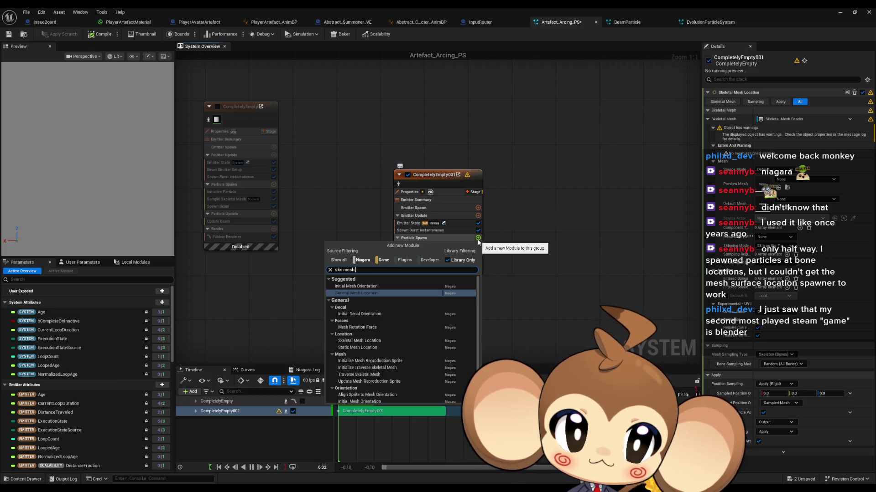
{"action": "type", "text": "sam"}
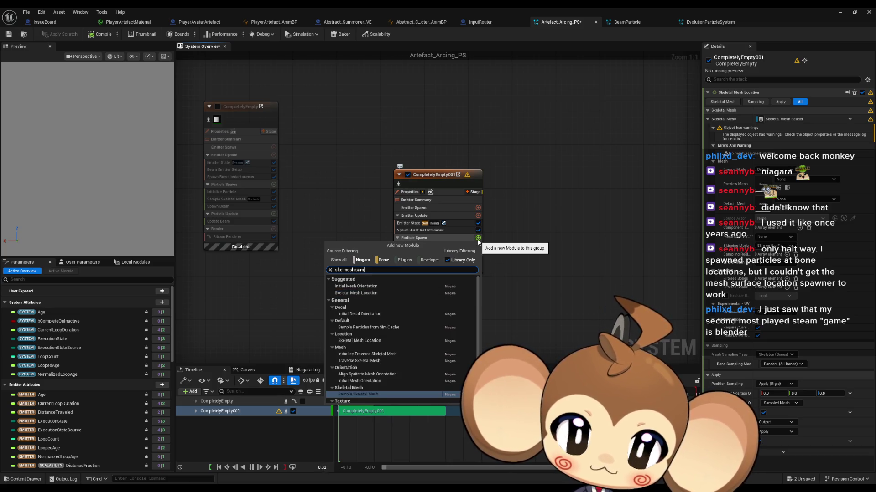
{"action": "type", "text": "sam ske mesh"}
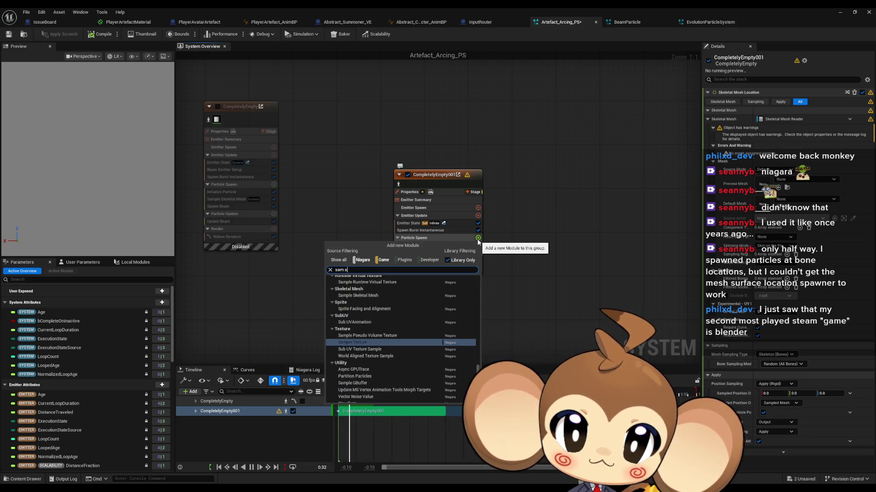
{"action": "key", "text": "Return"}
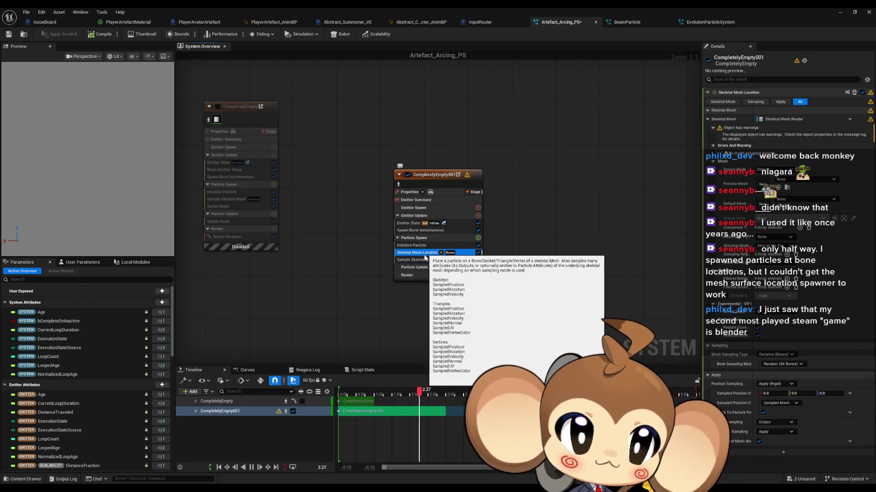
{"action": "left_click", "coordinate": [417, 253]}
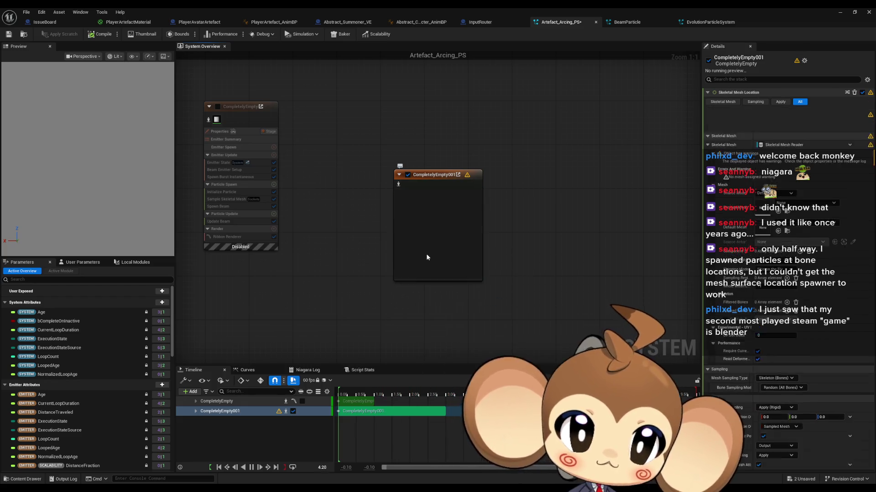
{"action": "left_click", "coordinate": [807, 180]}
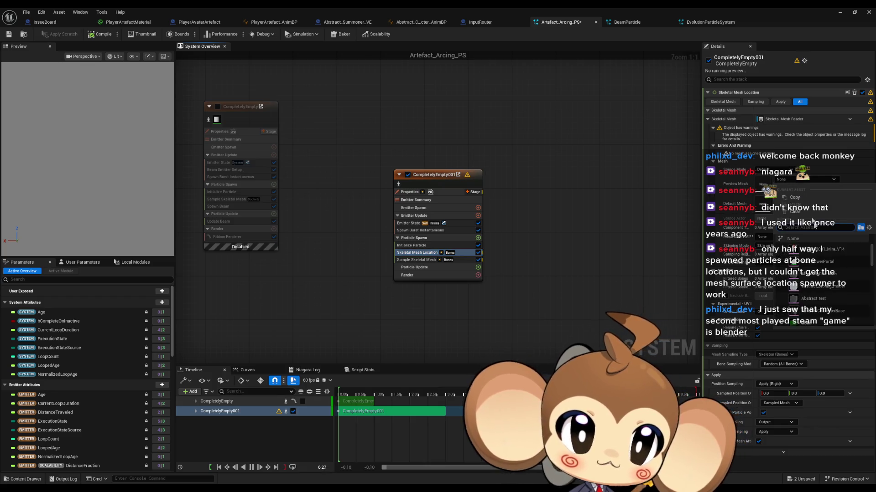
{"action": "left_click", "coordinate": [816, 205]}
{"action": "left_click", "coordinate": [418, 261]}
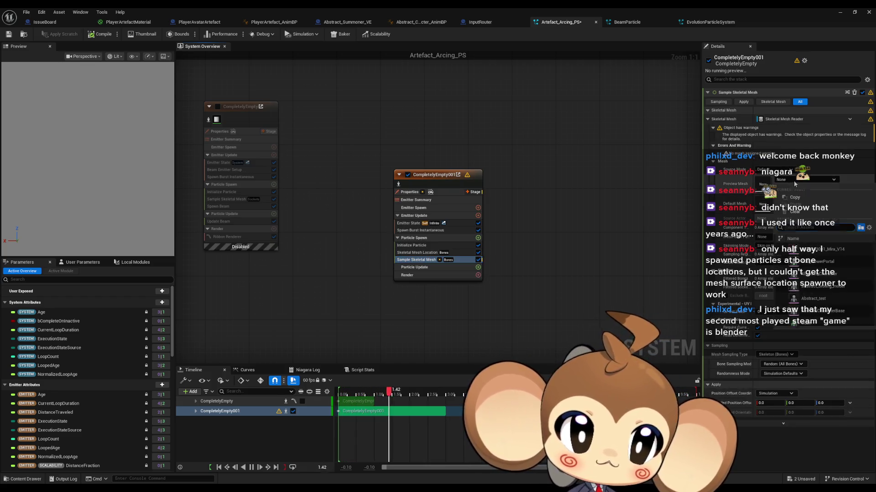
{"action": "left_click", "coordinate": [418, 253]}
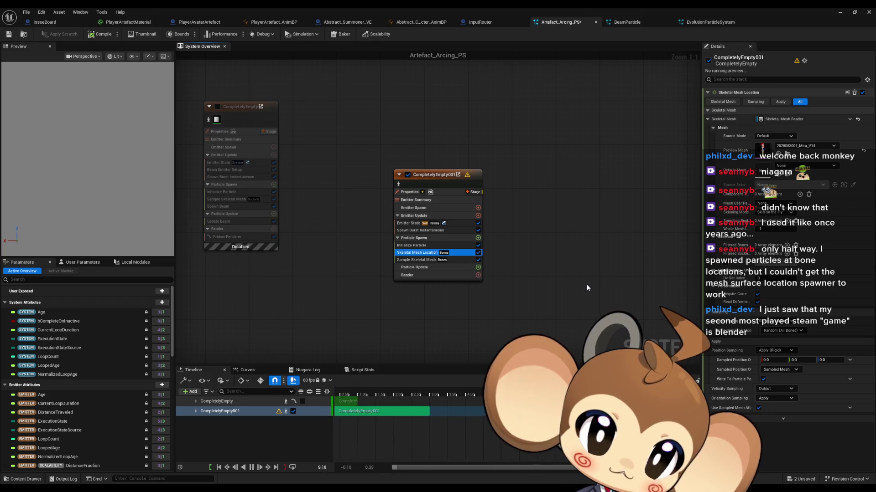
{"action": "key", "text": "Down"}
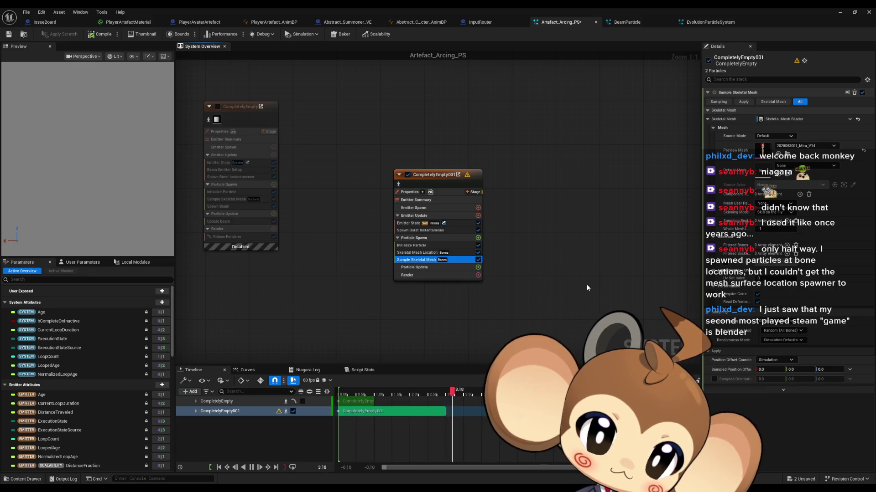
{"action": "left_click", "coordinate": [478, 268]}
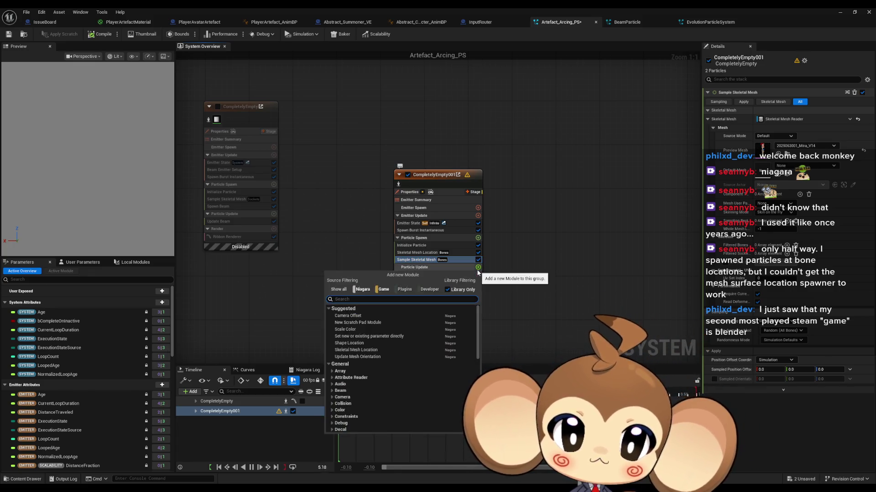
Add a Particle State module to Particle Update, then cancel adding a curl noise force
{"action": "type", "text": "par state"}
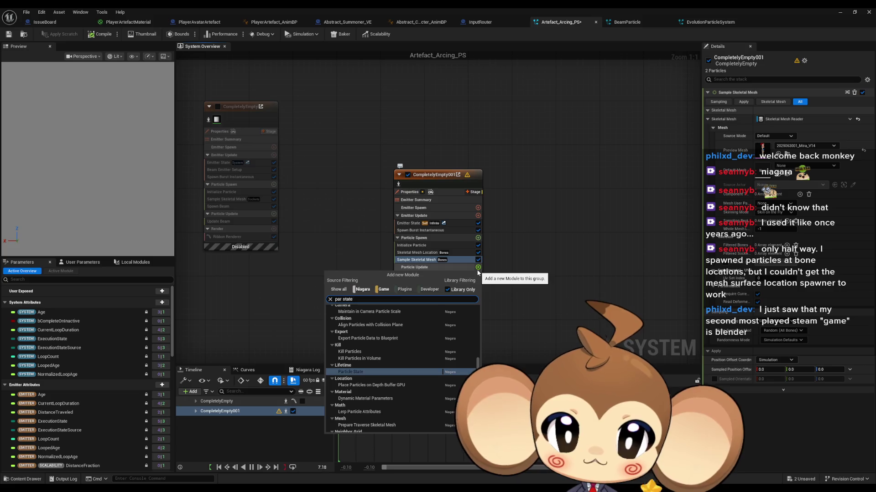
{"action": "left_click", "coordinate": [398, 372]}
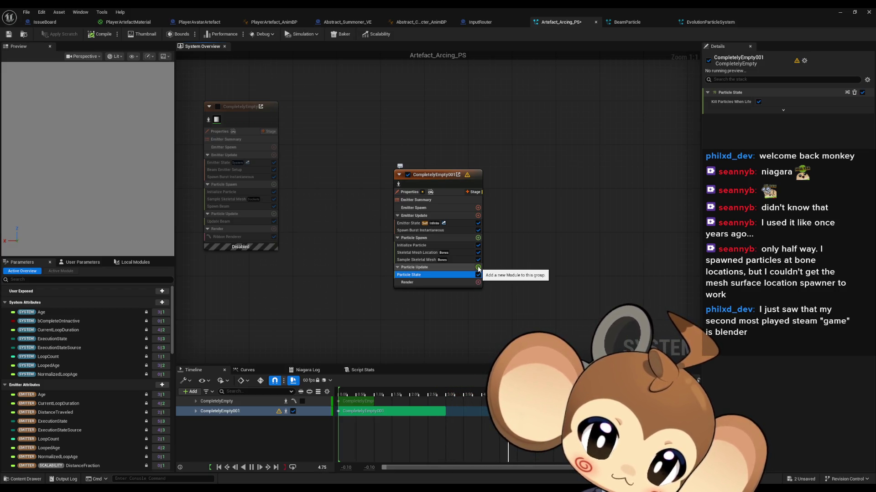
{"action": "left_click", "coordinate": [478, 268]}
{"action": "type", "text": "curl n"}
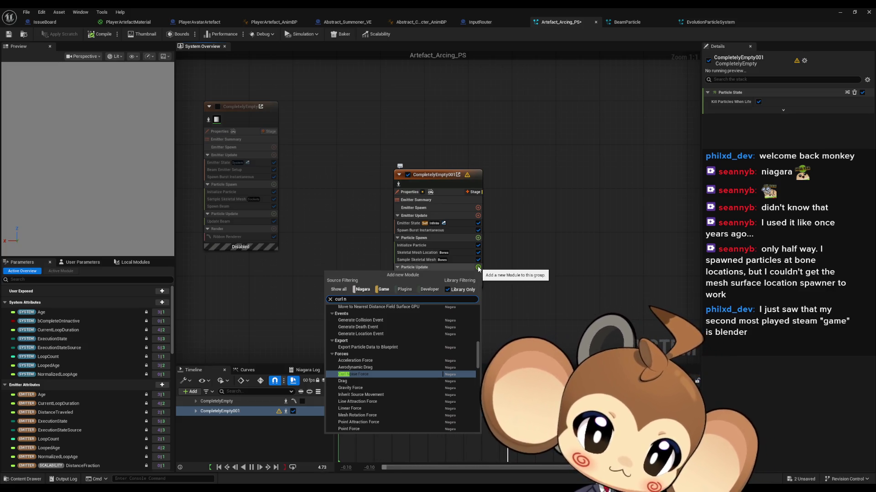
{"action": "key", "text": "Escape"}
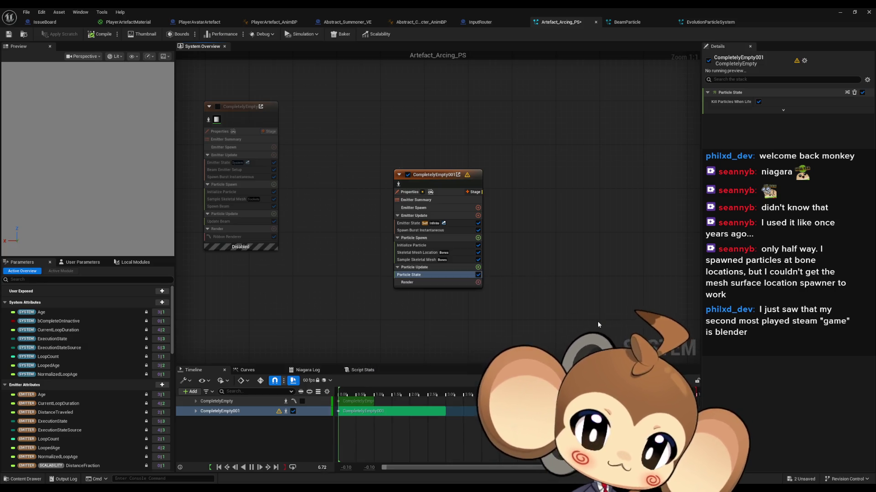
{"action": "left_click", "coordinate": [478, 282]}
Add a Sprite Renderer to CompletelyEmpty001 by searching 'sprite'
{"action": "type", "text": "sprite"}
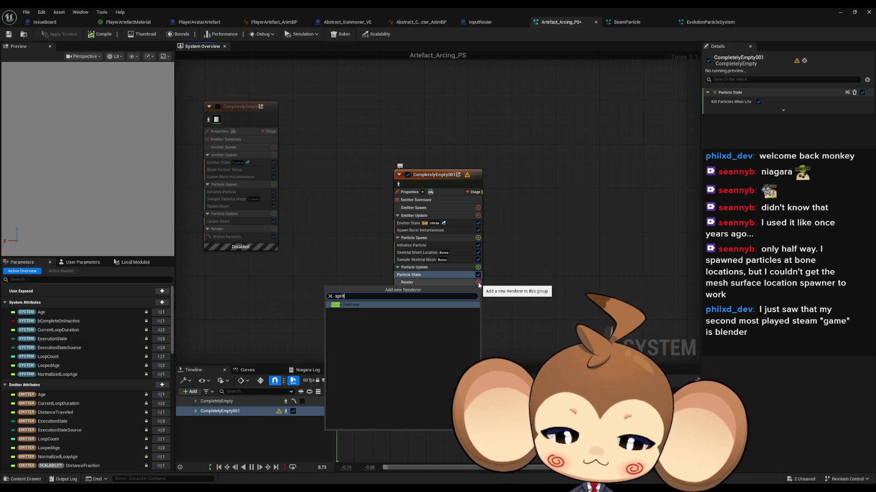
{"action": "key", "text": "Return"}
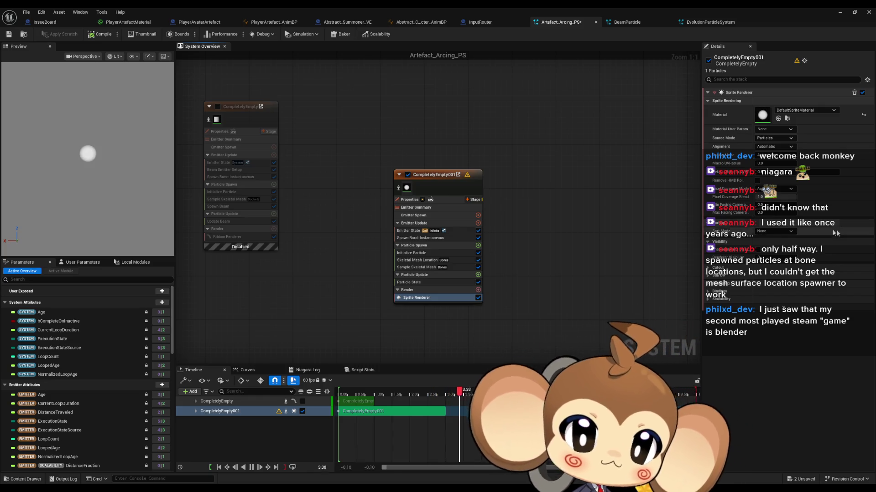
{"action": "left_click", "coordinate": [439, 231]}
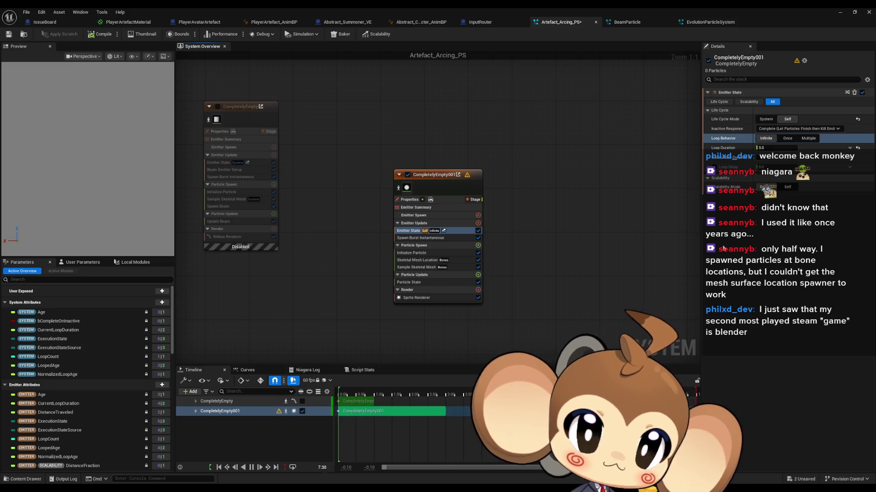
Set Loop Behavior to Once, Sim Target to GPUCompute Sim, and Calculate Bounds Mode to Fixed
{"action": "left_click", "coordinate": [788, 139]}
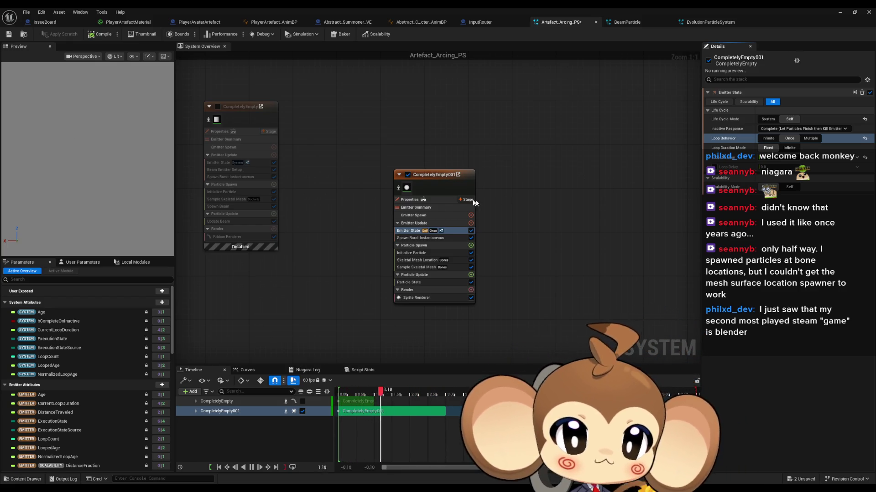
{"action": "left_click", "coordinate": [447, 200]}
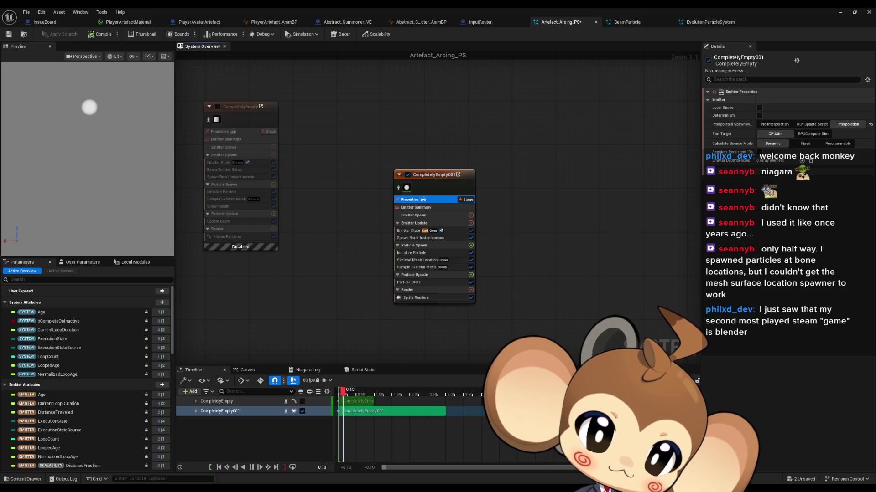
{"action": "left_click", "coordinate": [812, 134]}
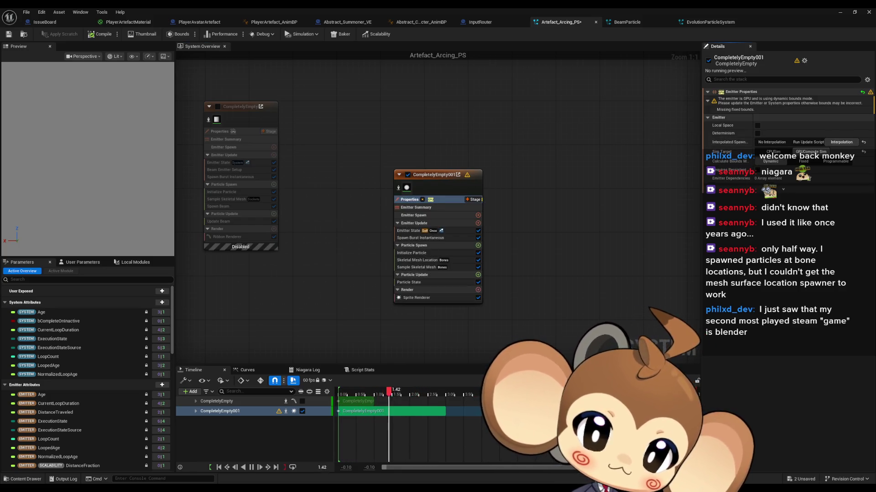
{"action": "left_click", "coordinate": [804, 160]}
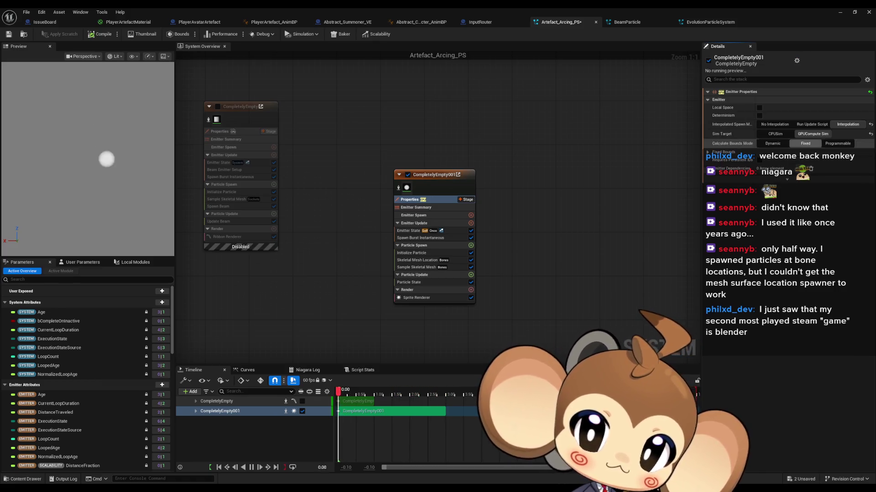
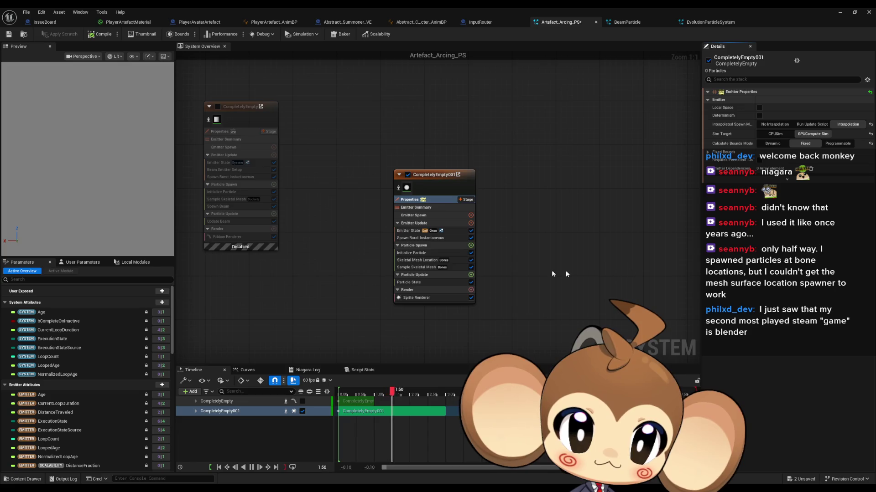
Set the Spawn Burst Instantaneous count to 100, briefly trying 110 before settling on 100
{"action": "left_click", "coordinate": [439, 238]}
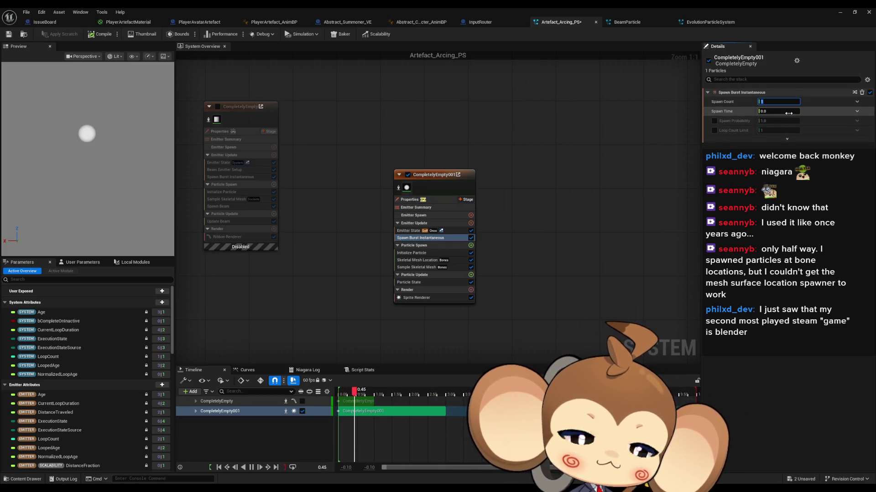
{"action": "type", "text": "00"}
{"action": "key", "text": "Return"}
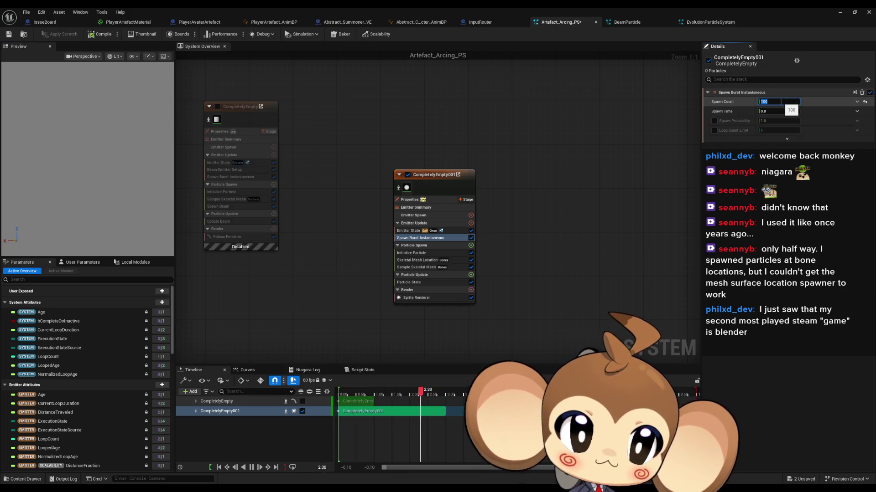
{"action": "type", "text": "110"}
{"action": "key", "text": "Return"}
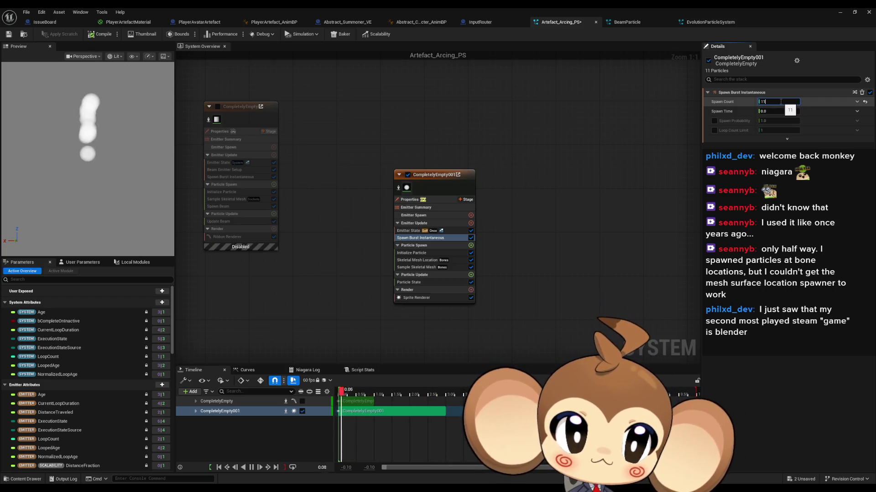
{"action": "type", "text": "100"}
{"action": "key", "text": "Return"}
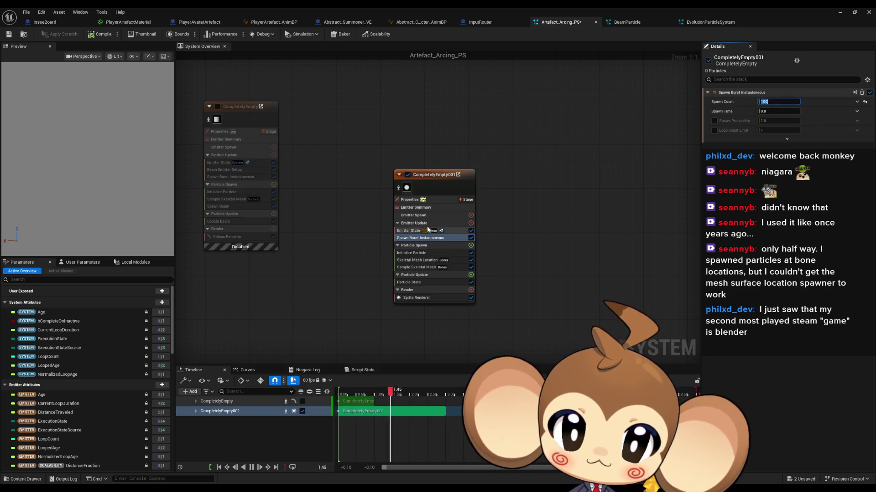
{"action": "left_click", "coordinate": [415, 260]}
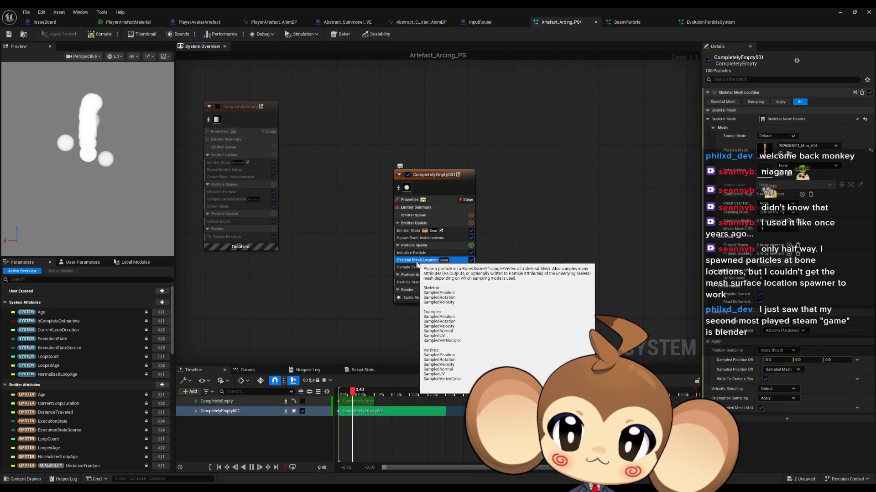
{"action": "left_click", "coordinate": [470, 260]}
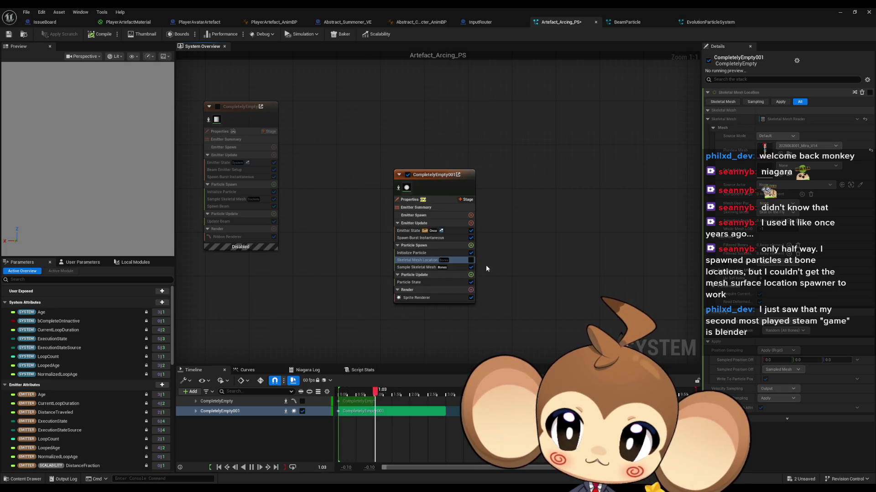
{"action": "left_click", "coordinate": [471, 260]}
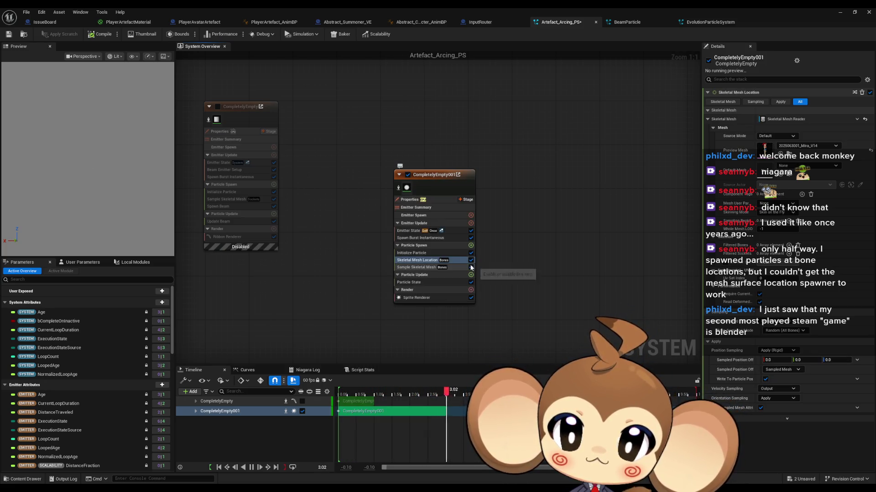
{"action": "left_click", "coordinate": [470, 260]}
{"action": "left_click", "coordinate": [453, 267]}
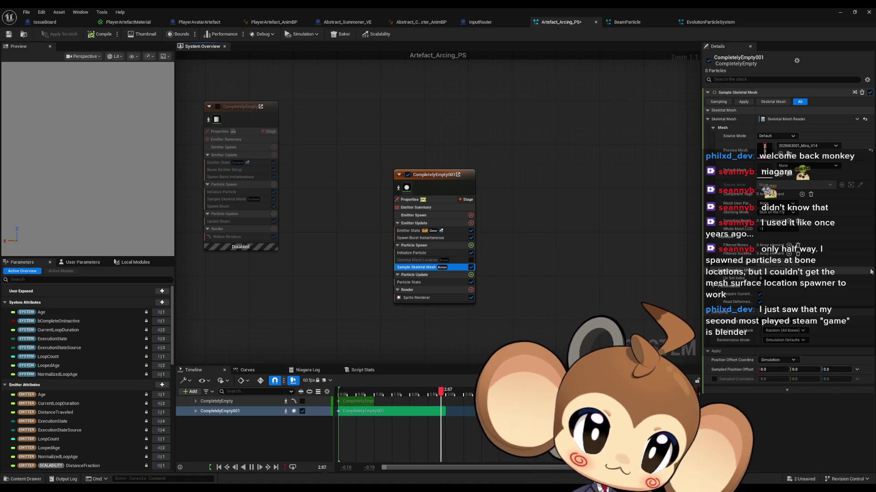
{"action": "left_click", "coordinate": [792, 341]}
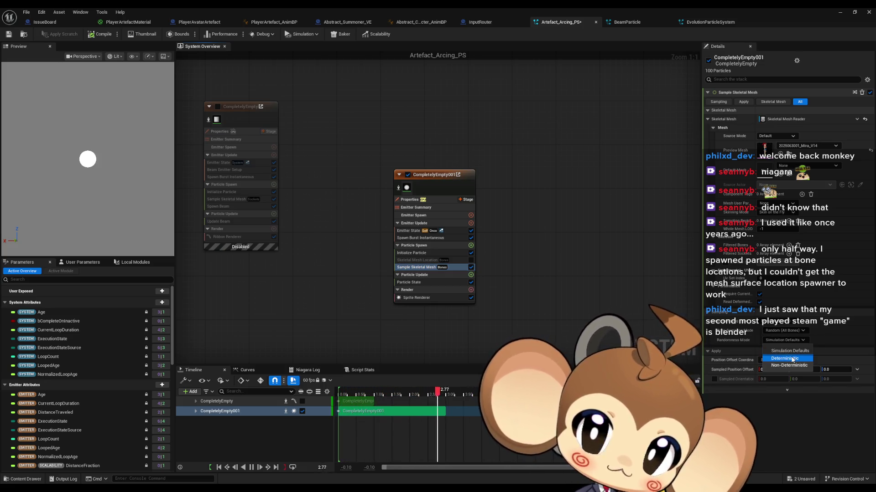
{"action": "left_click", "coordinate": [793, 360]}
{"action": "left_click", "coordinate": [782, 340]}
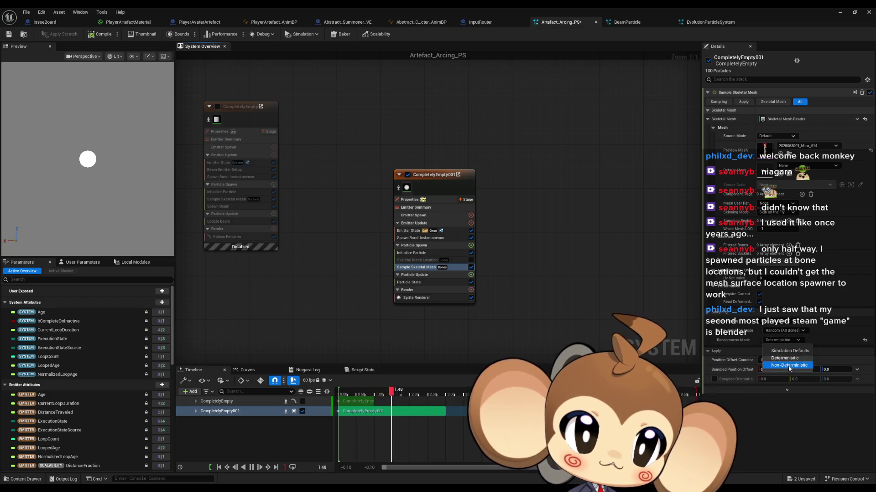
{"action": "left_click", "coordinate": [789, 365]}
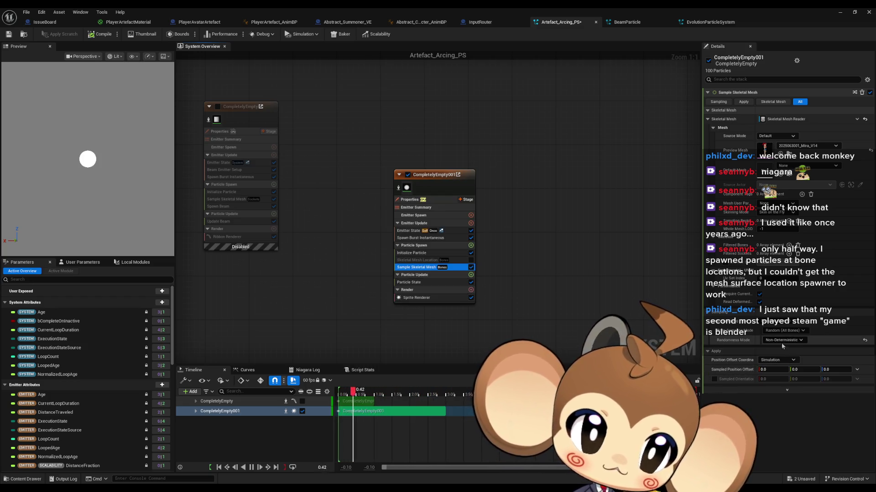
{"action": "left_click", "coordinate": [782, 340]}
{"action": "left_click", "coordinate": [786, 351]}
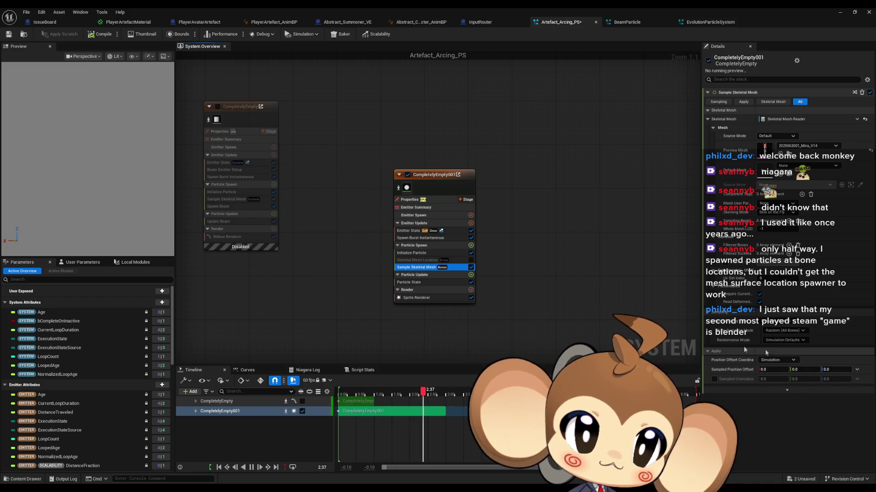
{"action": "left_click", "coordinate": [471, 260]}
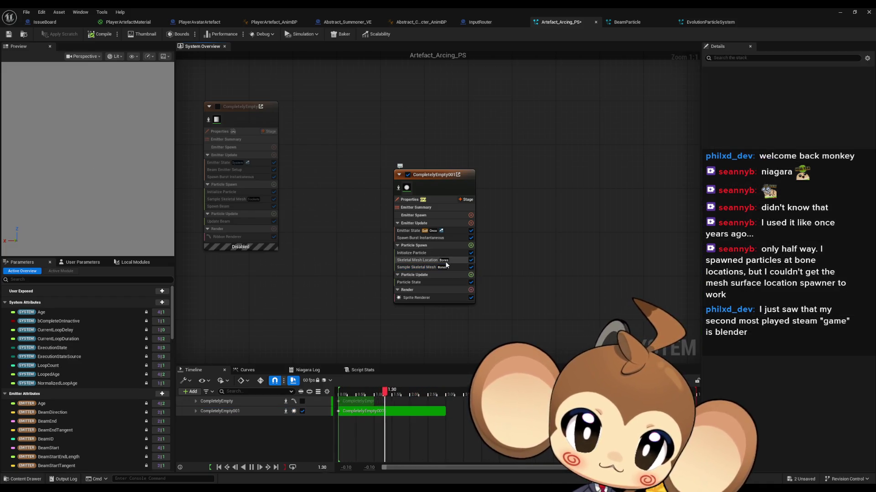
Try Apply (Soft) position sampling, revert to Apply (Rigid) with Sampled Mesh offset space, then uncheck Skeletal Mesh Location
{"action": "left_click", "coordinate": [446, 263]}
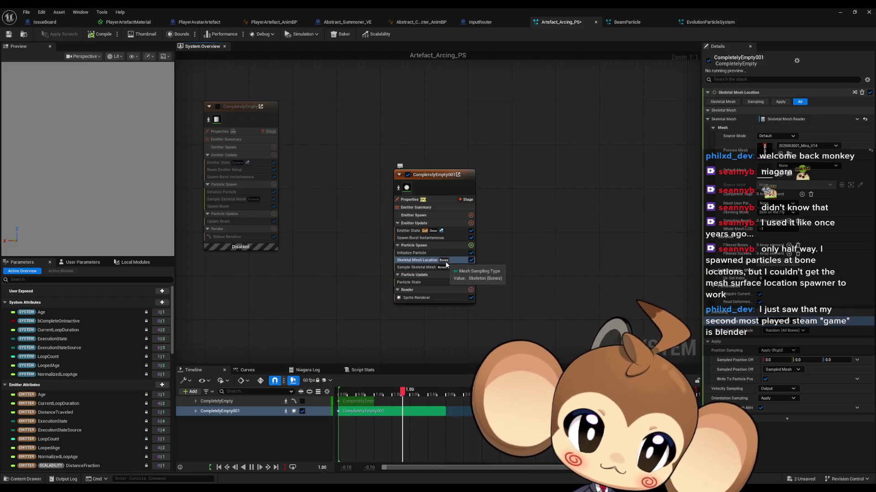
{"action": "left_click", "coordinate": [794, 351]}
{"action": "left_click", "coordinate": [790, 371]}
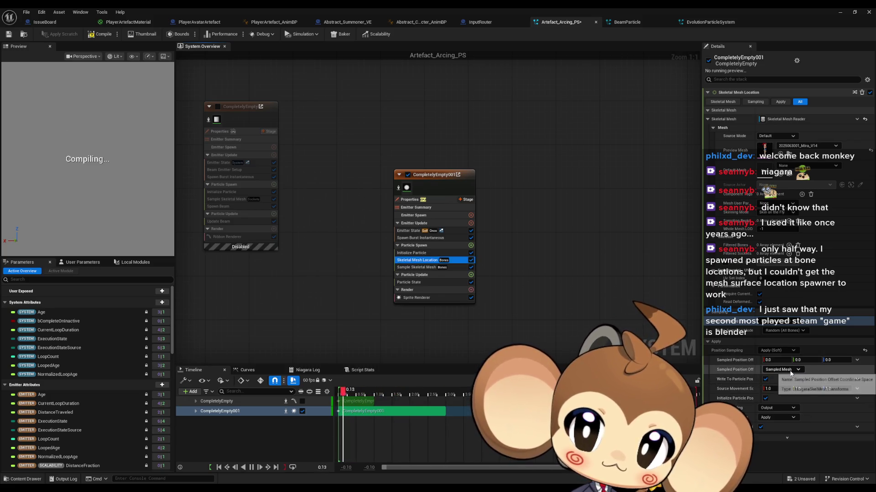
{"action": "left_click", "coordinate": [783, 351]}
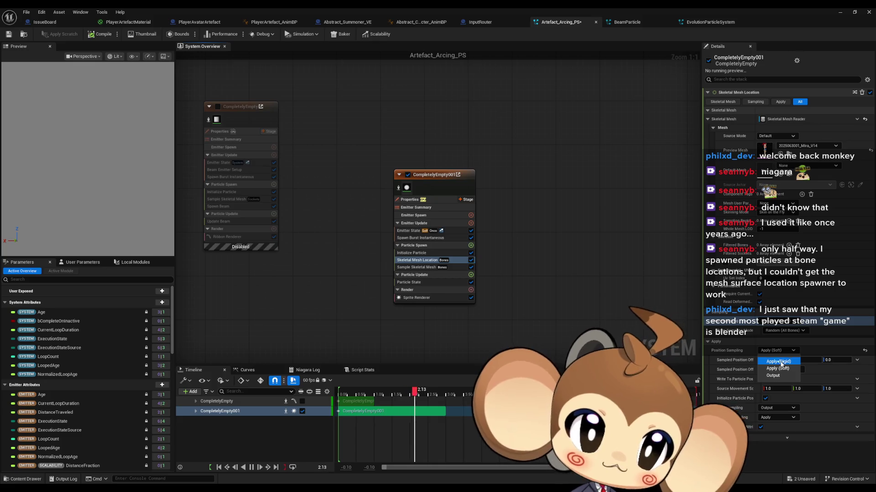
{"action": "left_click", "coordinate": [779, 362]}
{"action": "left_click", "coordinate": [789, 369]}
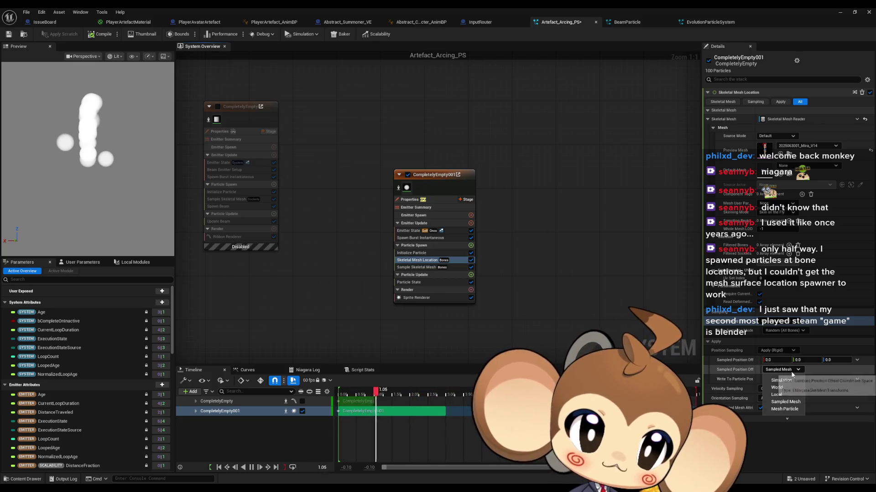
{"action": "left_click", "coordinate": [785, 402]}
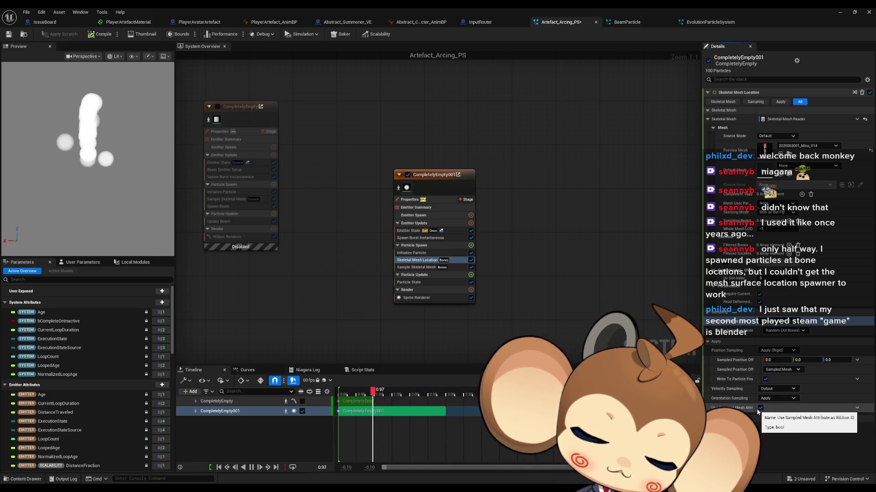
{"action": "left_click", "coordinate": [471, 261]}
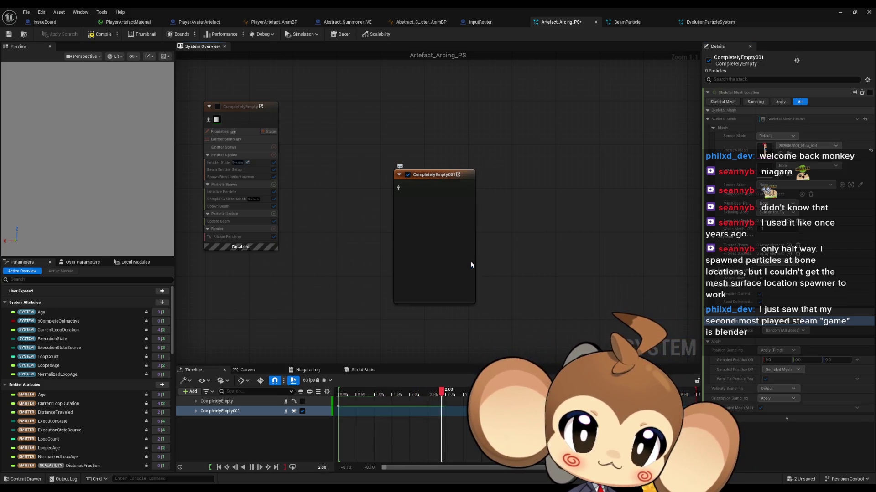
Cycle Sample Skeletal Mesh's Position Offset Coordinate through World and Local, ending back on Simulation
{"action": "left_click", "coordinate": [455, 266]}
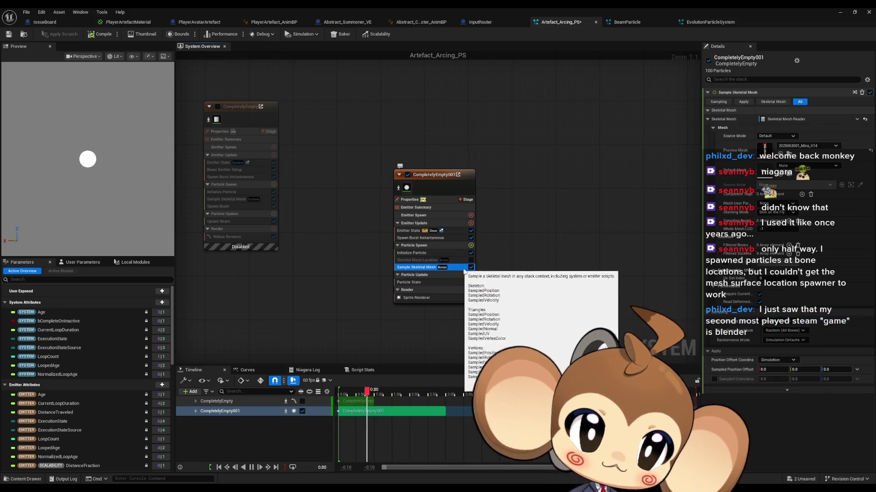
{"action": "left_click", "coordinate": [781, 359]}
{"action": "left_click", "coordinate": [775, 378]}
{"action": "left_click", "coordinate": [773, 360]}
{"action": "left_click", "coordinate": [772, 384]}
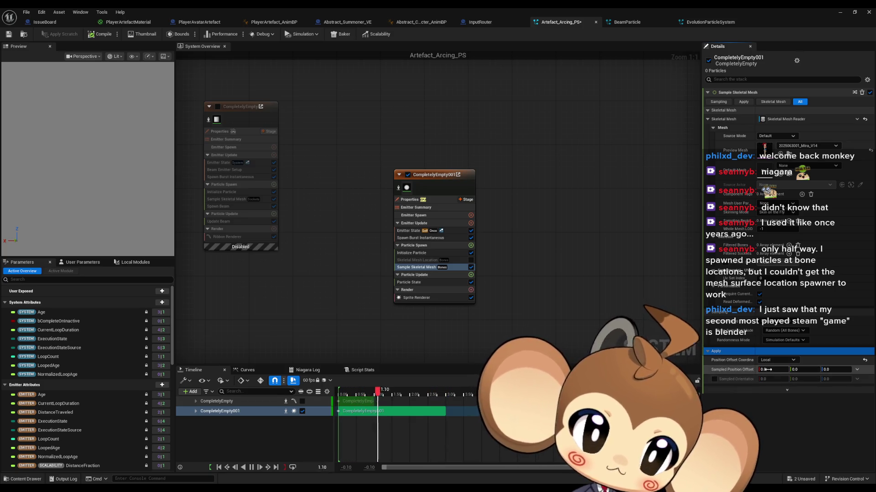
{"action": "left_click", "coordinate": [777, 360]}
{"action": "left_click", "coordinate": [775, 371]}
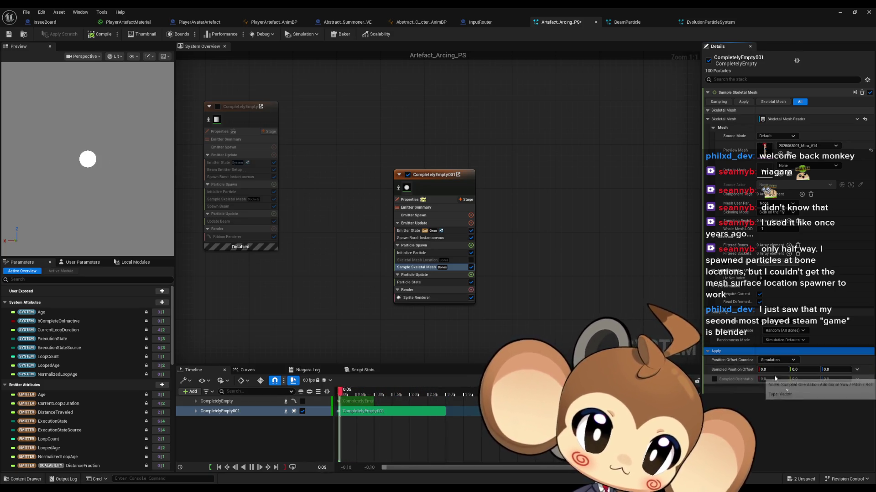
Try an X position offset value, leave the offset at 0, and open the Mesh Sampling Type choices
{"action": "left_click", "coordinate": [773, 370]}
{"action": "type", "text": "1"}
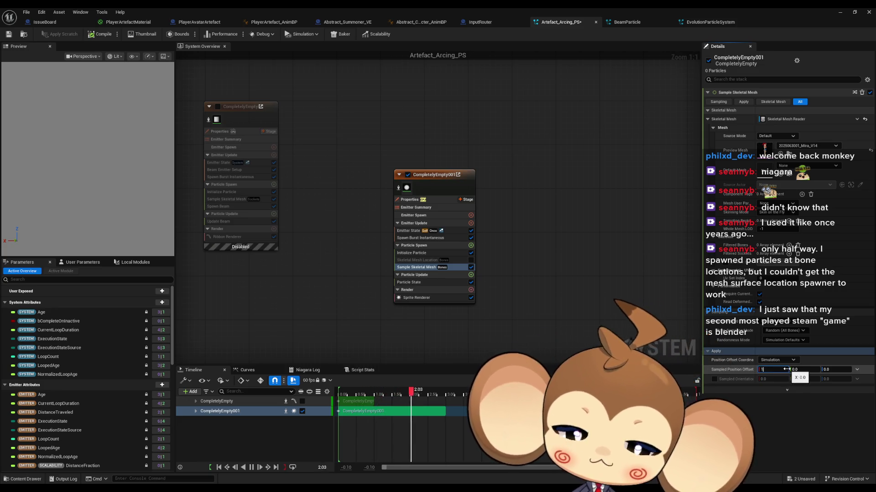
{"action": "type", "text": "00."}
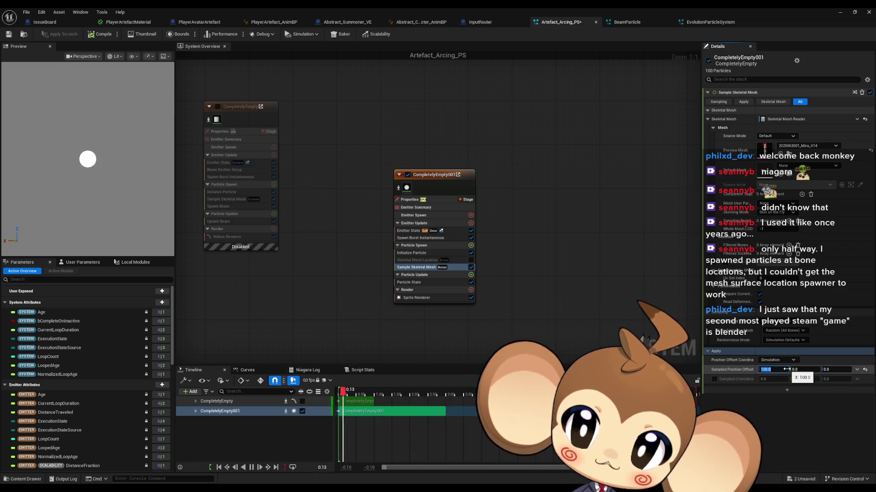
{"action": "type", "text": "0"}
{"action": "key", "text": "Return"}
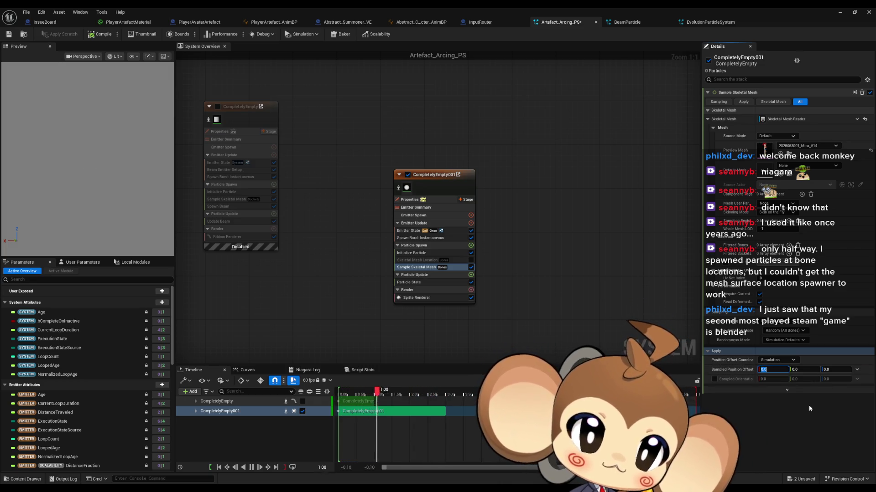
{"action": "left_click", "coordinate": [783, 322]}
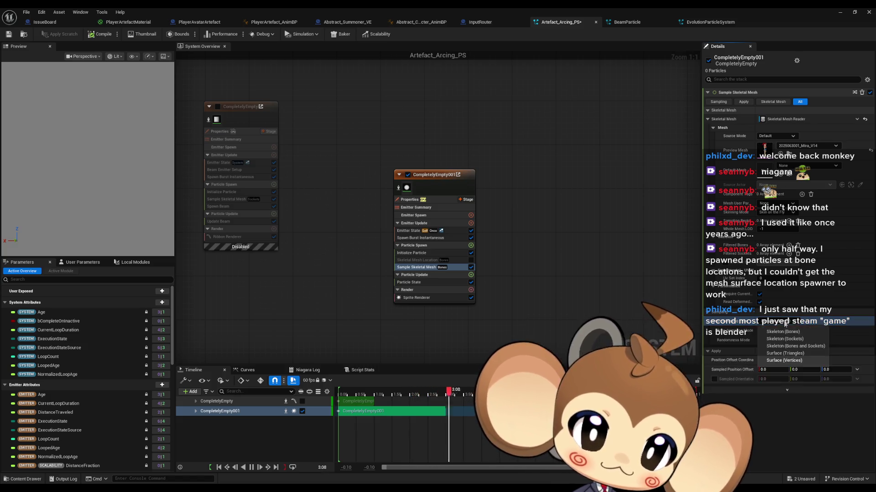
{"action": "left_click", "coordinate": [785, 354]}
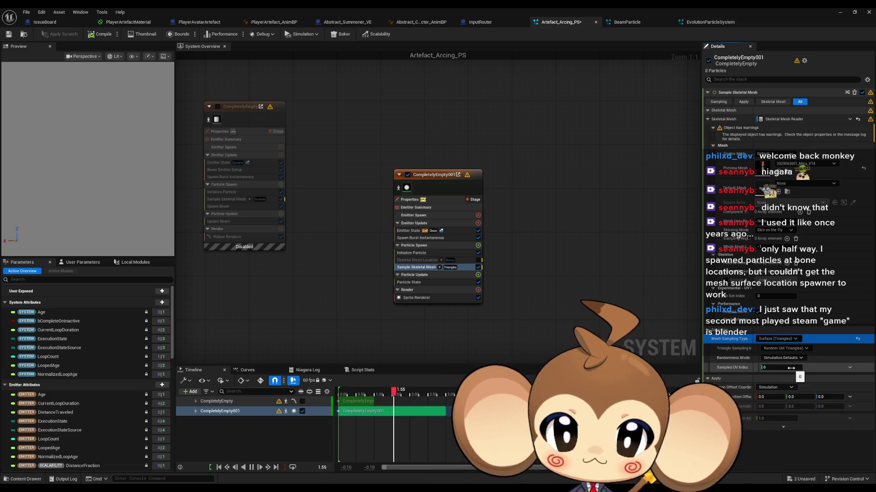
{"action": "left_click", "coordinate": [776, 339]}
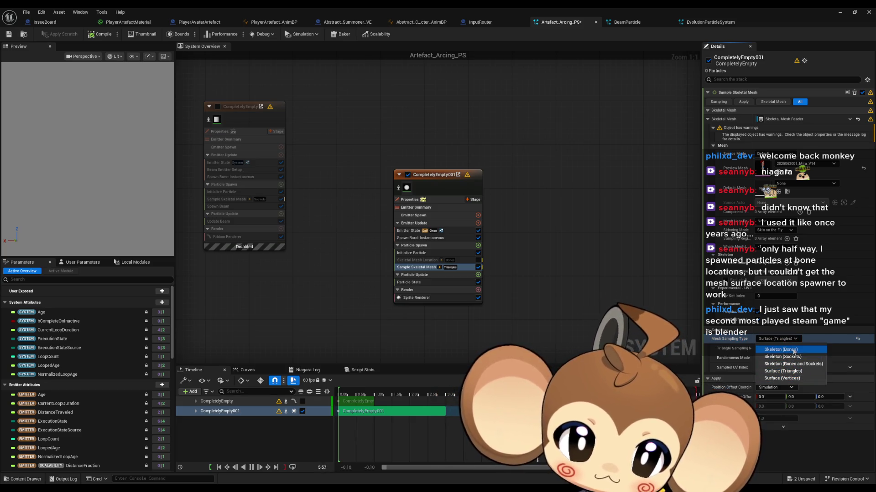
{"action": "left_click", "coordinate": [780, 349]}
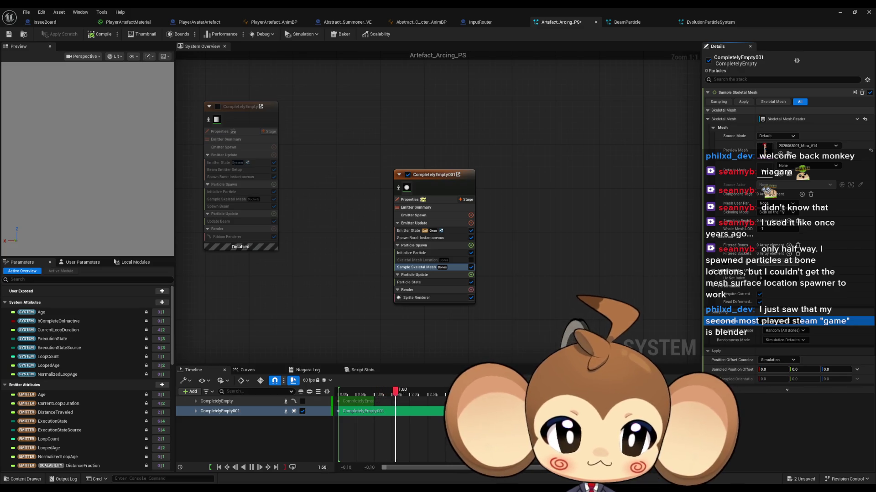
{"action": "left_click_drag", "start_coordinate": [516, 324], "coordinate": [476, 321]}
{"action": "left_click_drag", "start_coordinate": [565, 284], "coordinate": [606, 292]}
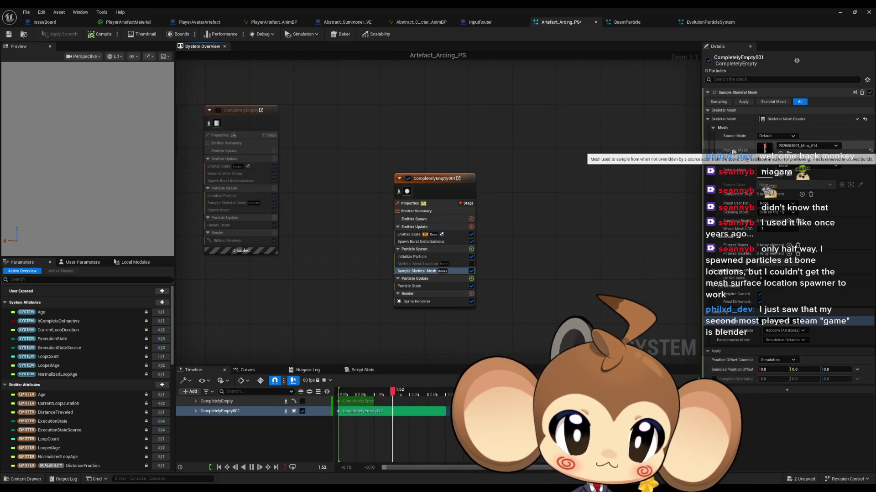
{"action": "left_click", "coordinate": [775, 136]}
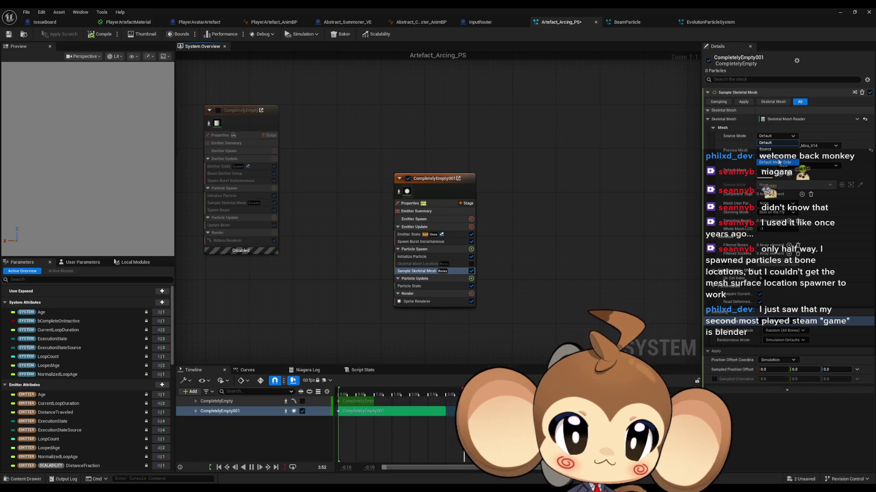
{"action": "left_click", "coordinate": [778, 156]}
{"action": "left_click", "coordinate": [769, 137]}
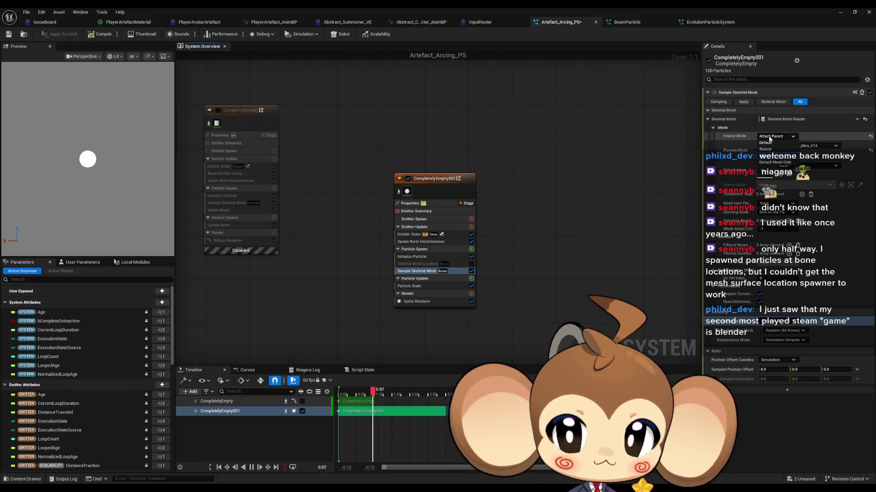
{"action": "left_click", "coordinate": [774, 161]}
{"action": "left_click", "coordinate": [776, 135]}
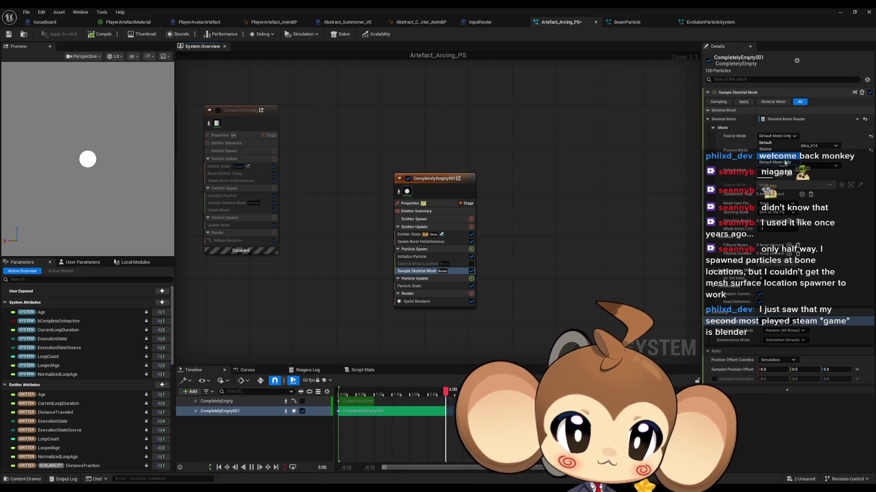
{"action": "left_click", "coordinate": [775, 155]}
{"action": "left_click", "coordinate": [776, 136]}
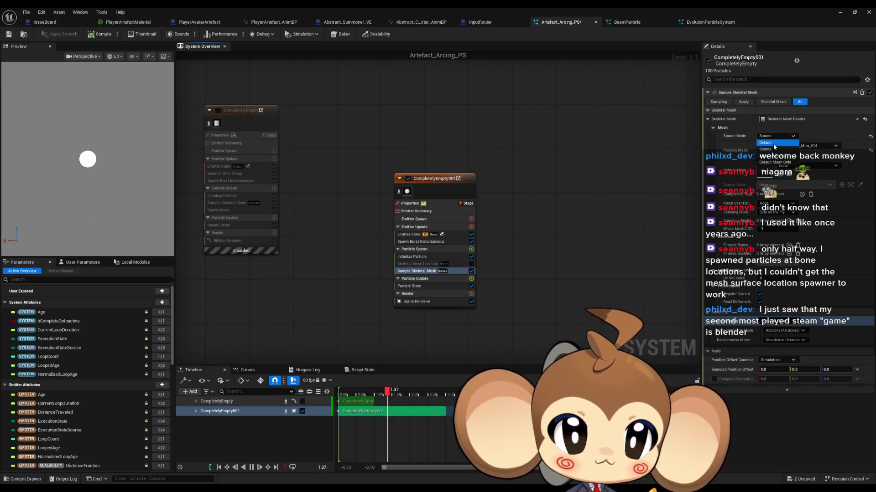
{"action": "left_click", "coordinate": [765, 142]}
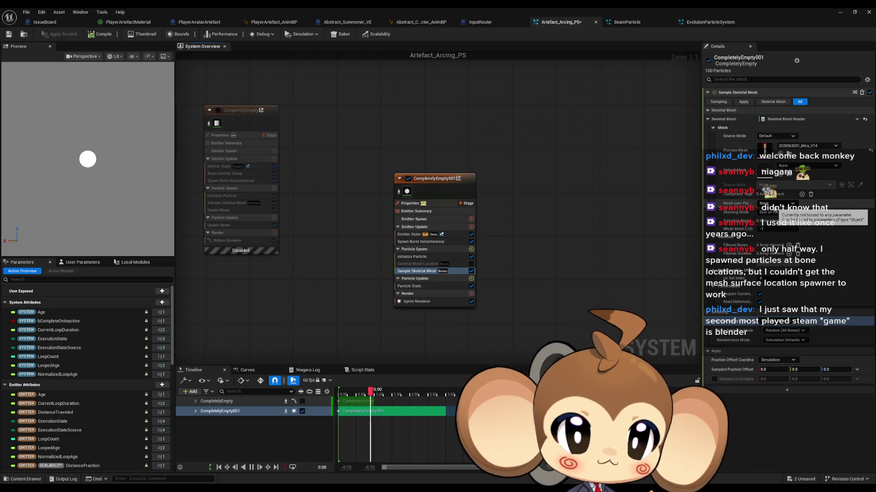
{"action": "left_click", "coordinate": [776, 212]}
{"action": "left_click", "coordinate": [782, 225]}
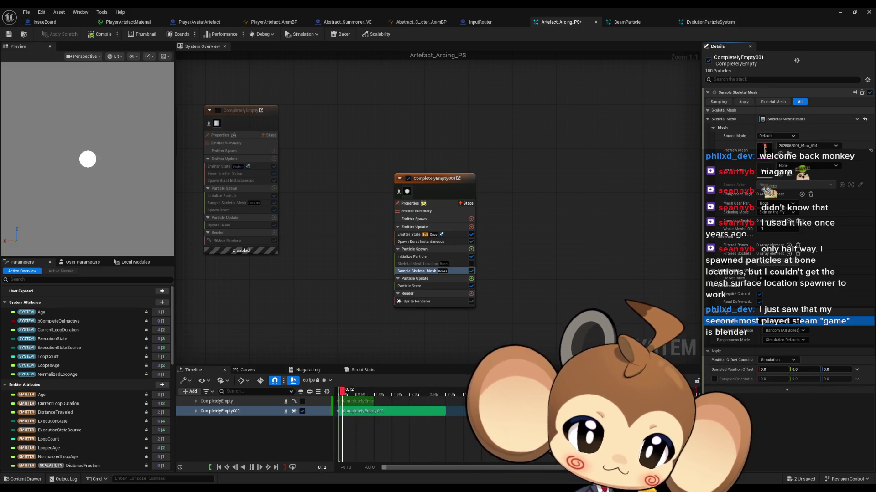
{"action": "mouse_move", "coordinate": [543, 171]}
{"action": "left_mouse_down"}
{"action": "mouse_move", "coordinate": [478, 176]}
{"action": "mouse_move", "coordinate": [485, 147]}
{"action": "left_mouse_up"}
Maximize the tutorial, skip ahead to the Poison effect chapter, then minimize the browser
{"action": "double_click", "coordinate": [485, 147]}
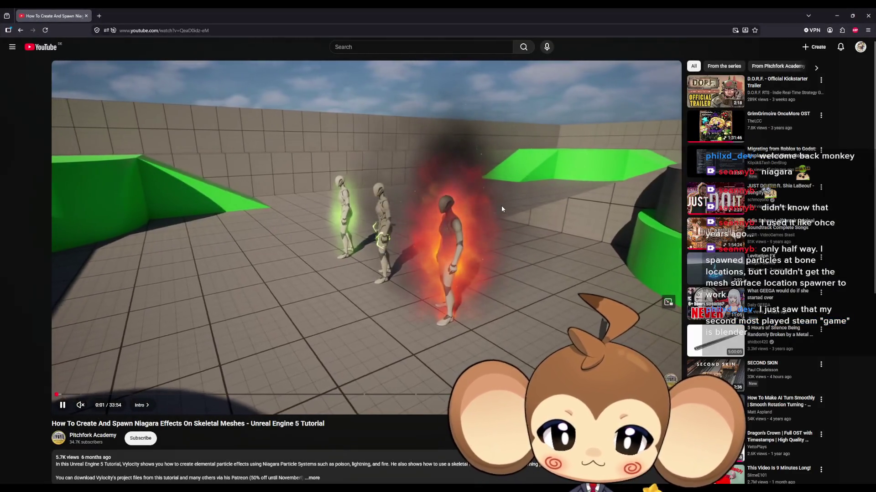
{"action": "key", "text": "Right"}
{"action": "key", "text": "Right"}
{"action": "key", "text": "Right"}
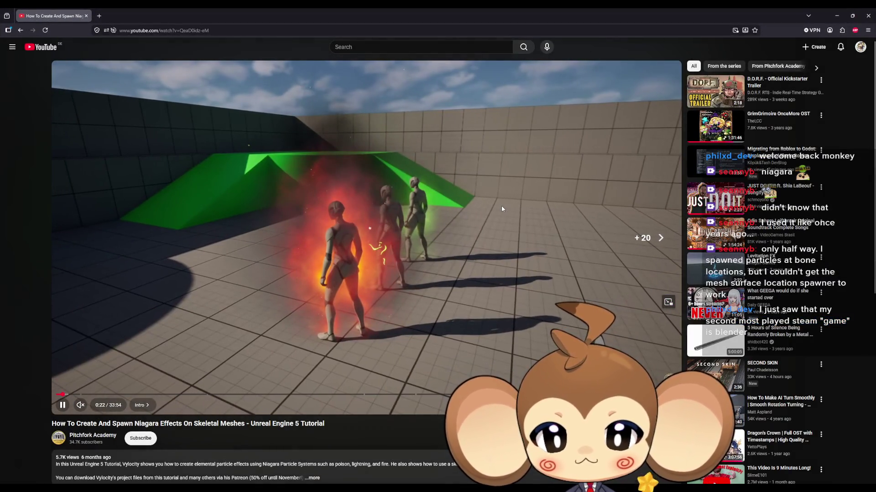
{"action": "key", "text": "Right"}
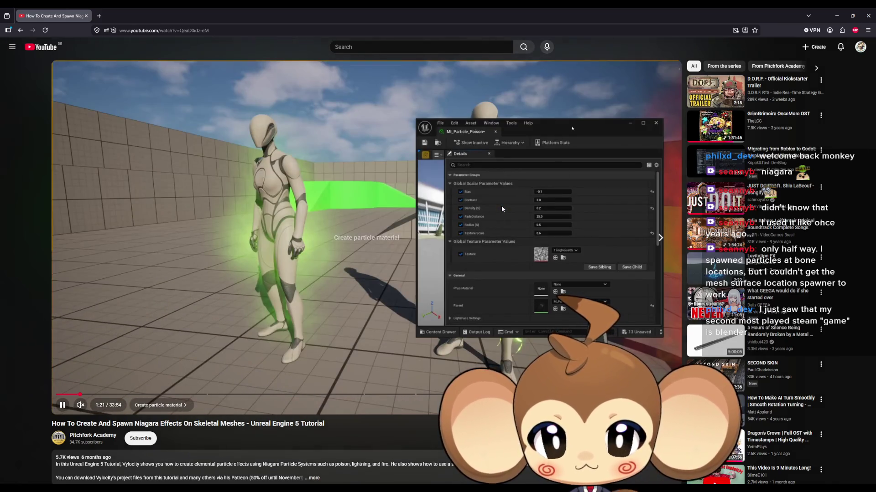
{"action": "key", "text": "Right"}
{"action": "key", "text": "Right"}
{"action": "key", "text": "Right"}
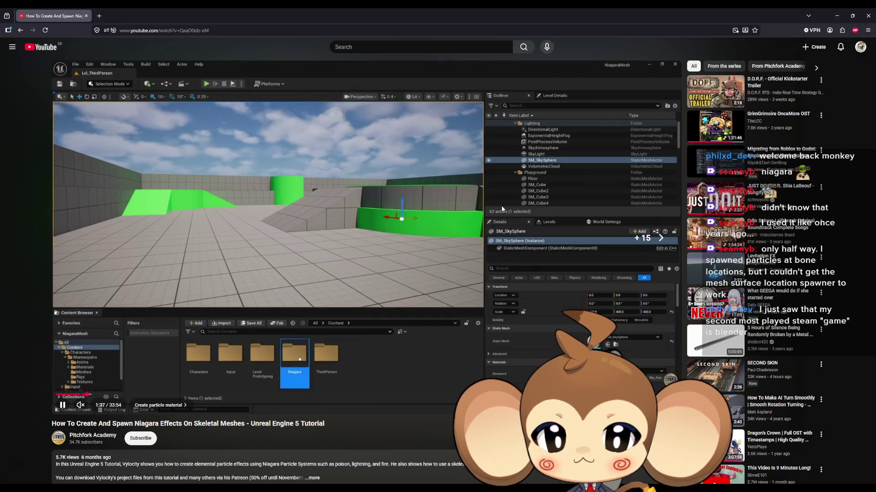
{"action": "key", "text": "Right"}
{"action": "key", "text": "Right"}
{"action": "key", "text": "Right"}
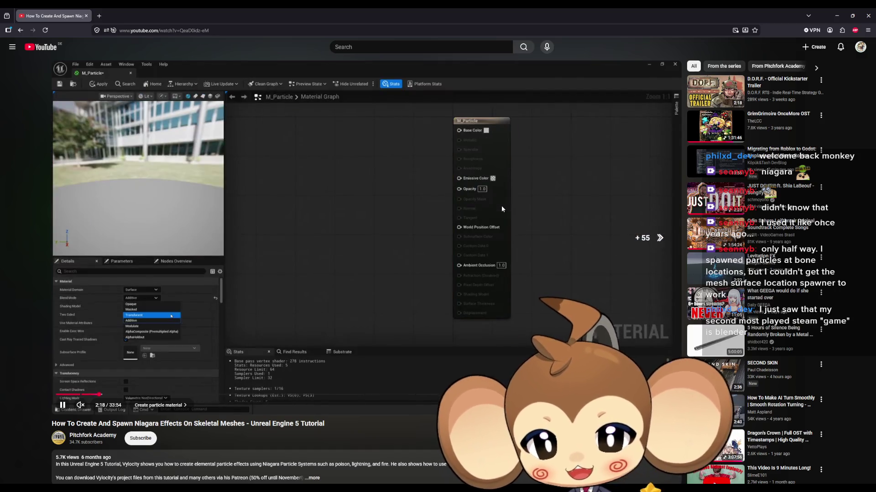
{"action": "key", "text": "Right"}
{"action": "key", "text": "Right"}
{"action": "key", "text": "Right"}
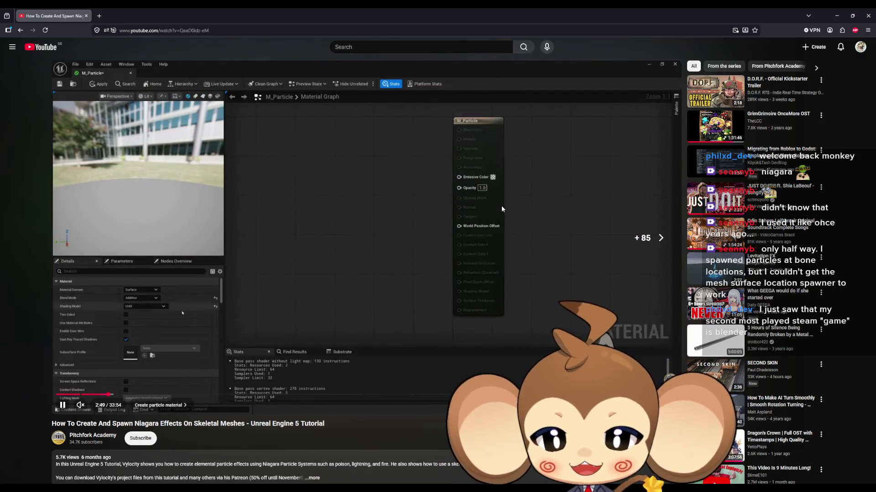
{"action": "key", "text": "ctrl+Right"}
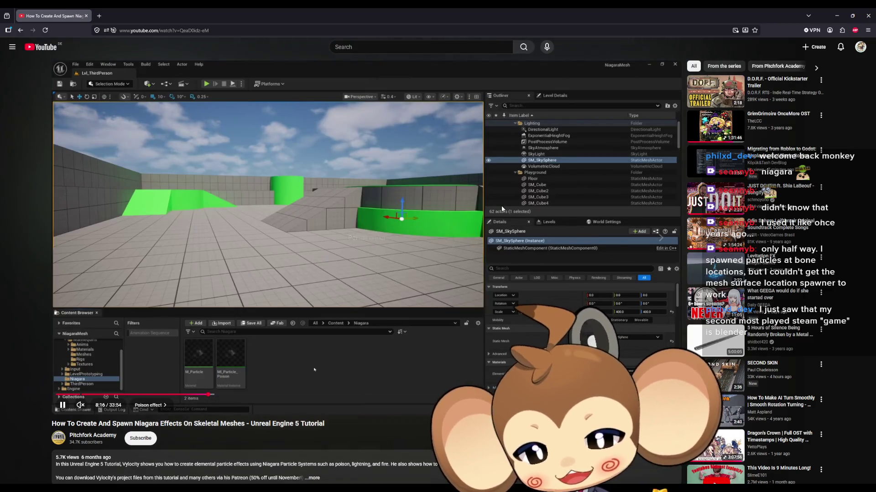
{"action": "key", "text": "Right"}
{"action": "key", "text": "Right"}
{"action": "key", "text": "Right"}
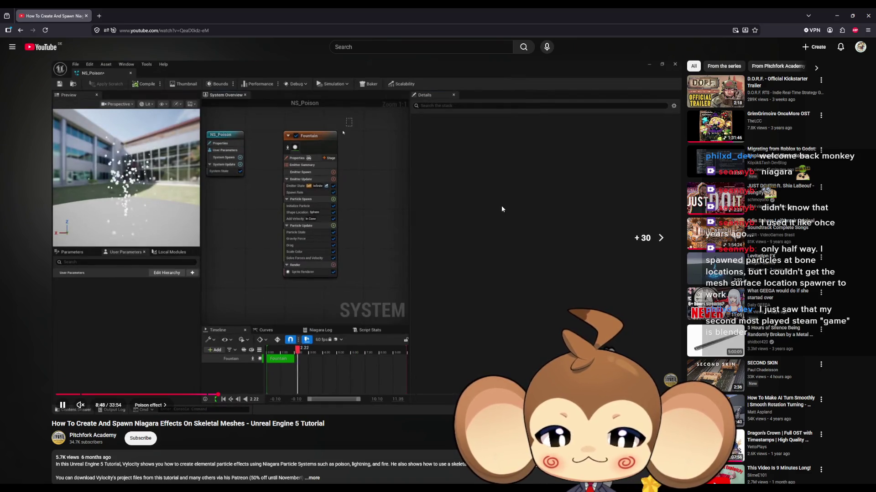
{"action": "key", "text": "Right"}
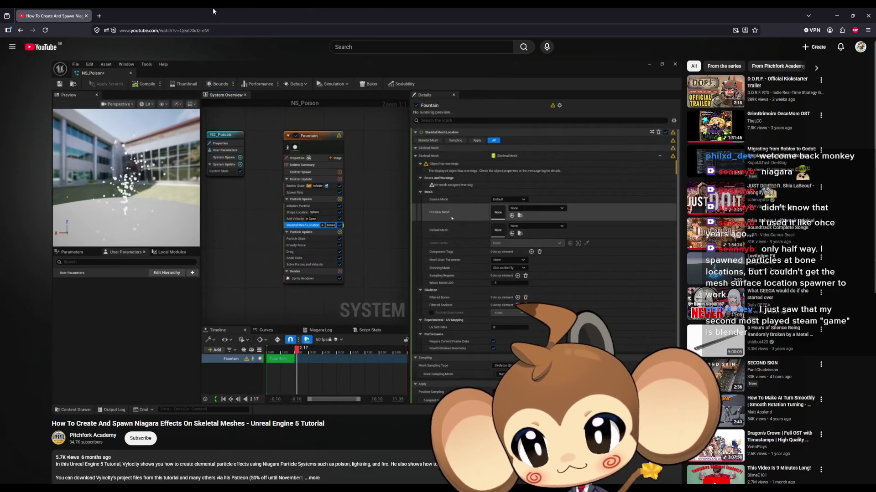
{"action": "left_click", "coordinate": [837, 15]}
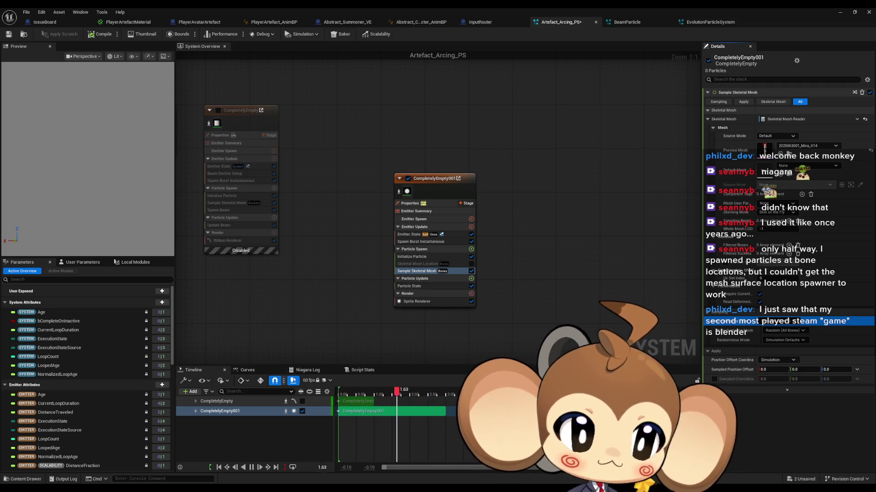
Read the bone-particle forum thread full-screen, scrolling through the replies, then go back to the search results
{"action": "key", "text": "alt+Tab"}
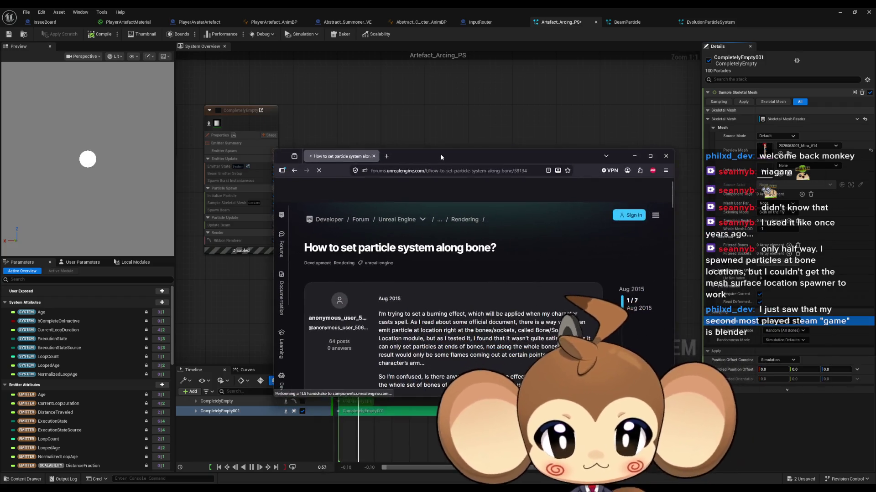
{"action": "double_click", "coordinate": [440, 154]}
{"action": "scroll", "coordinate": [539, 248], "scroll_direction": "up", "scroll_amount": 2}
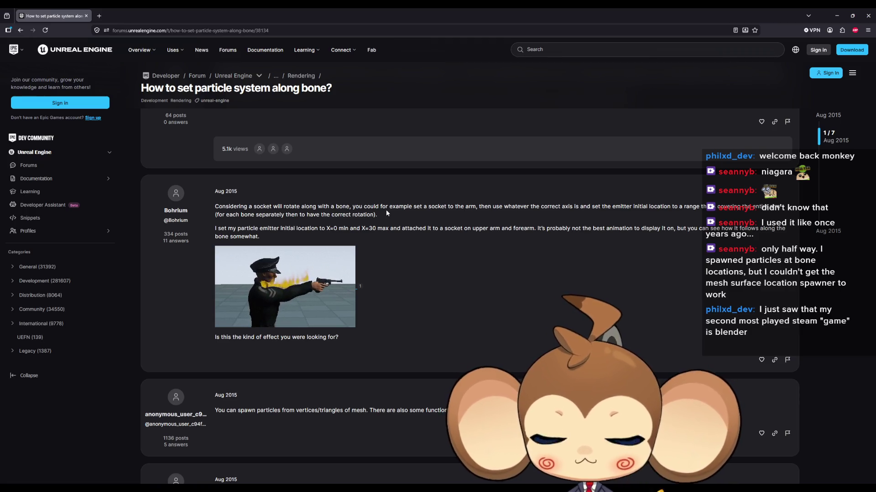
{"action": "scroll", "coordinate": [386, 209], "scroll_direction": "down", "scroll_amount": 1}
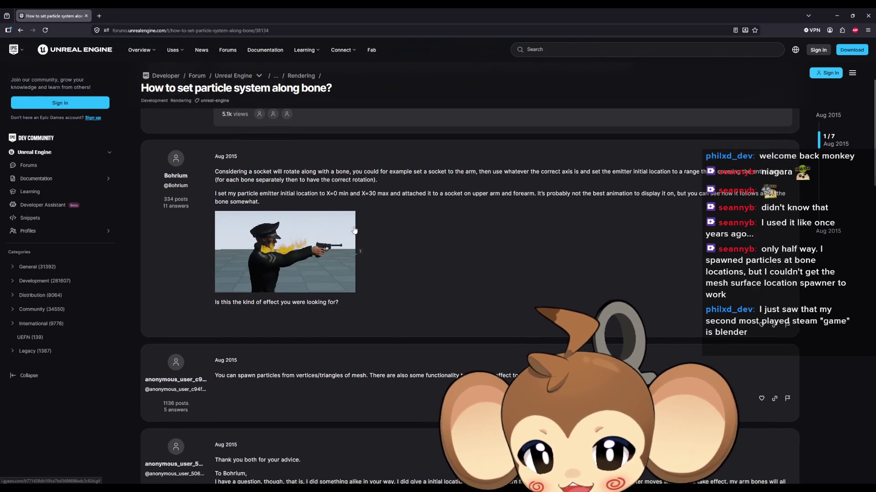
{"action": "scroll", "coordinate": [372, 224], "scroll_direction": "down", "scroll_amount": 1}
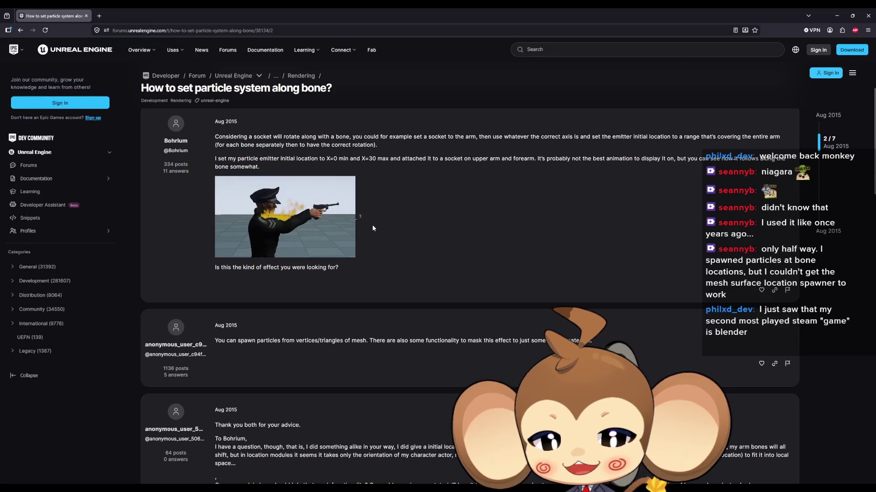
{"action": "scroll", "coordinate": [381, 225], "scroll_direction": "down", "scroll_amount": 3}
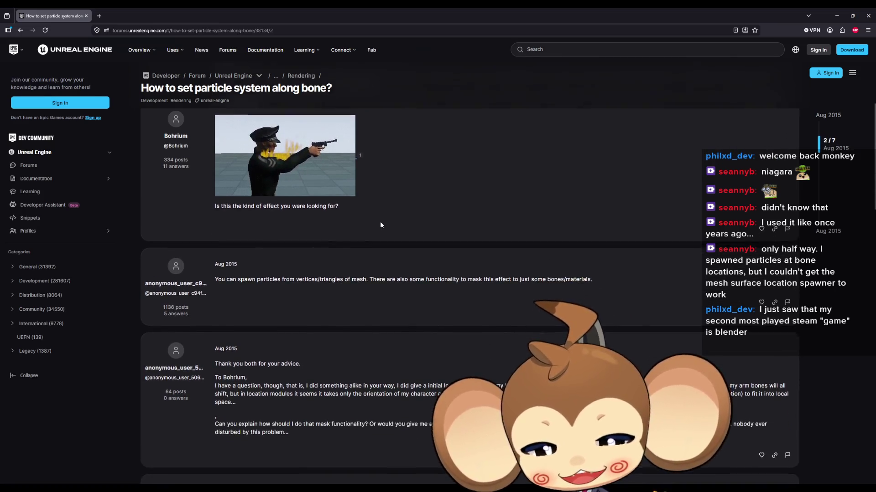
{"action": "scroll", "coordinate": [382, 223], "scroll_direction": "down", "scroll_amount": 1}
{"action": "scroll", "coordinate": [382, 223], "scroll_direction": "down", "scroll_amount": 1}
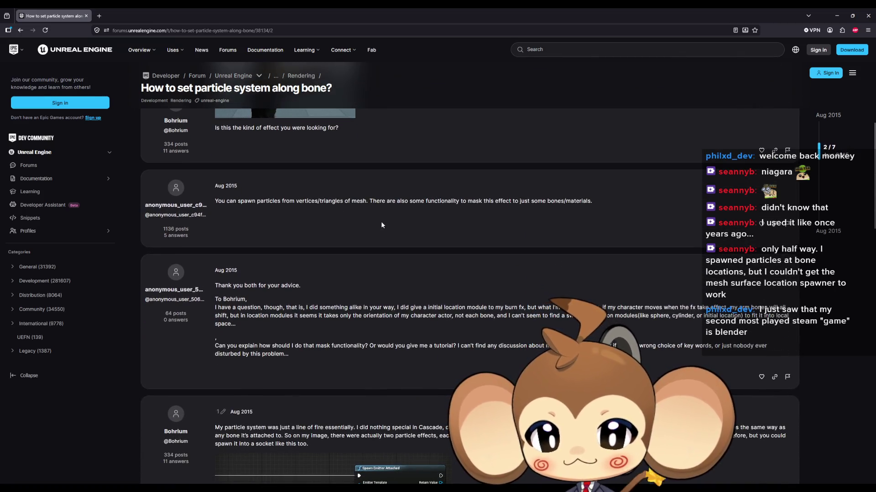
{"action": "scroll", "coordinate": [380, 221], "scroll_direction": "down", "scroll_amount": 4}
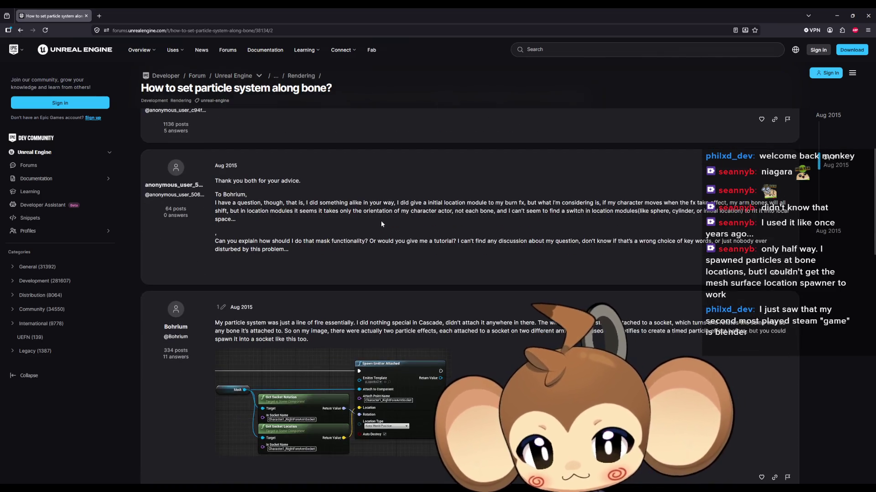
{"action": "scroll", "coordinate": [382, 223], "scroll_direction": "down", "scroll_amount": 8}
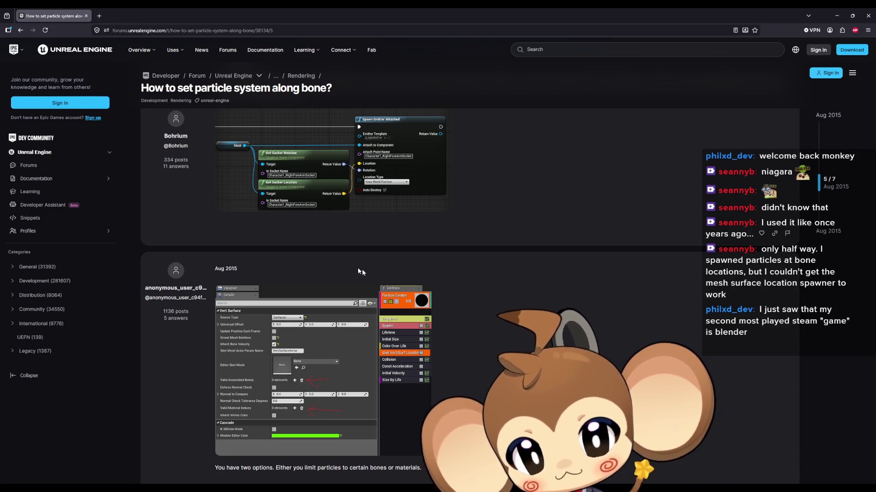
{"action": "scroll", "coordinate": [362, 269], "scroll_direction": "down", "scroll_amount": 5}
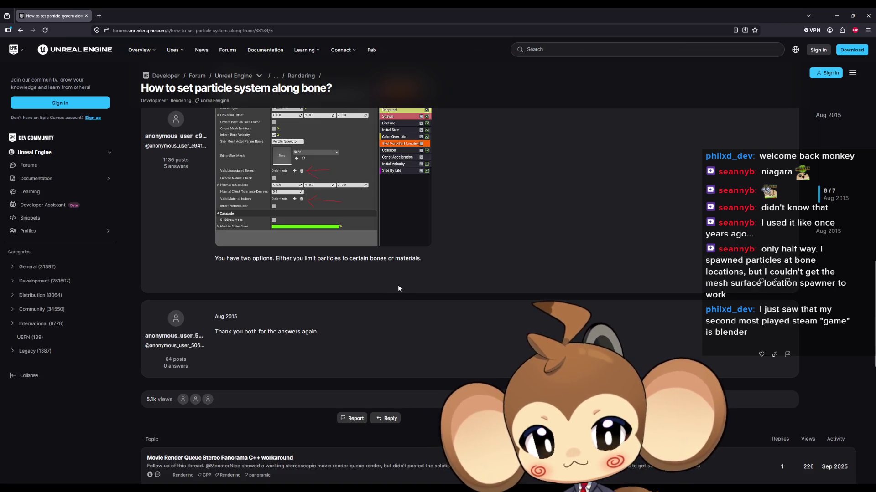
{"action": "left_click", "coordinate": [20, 32]}
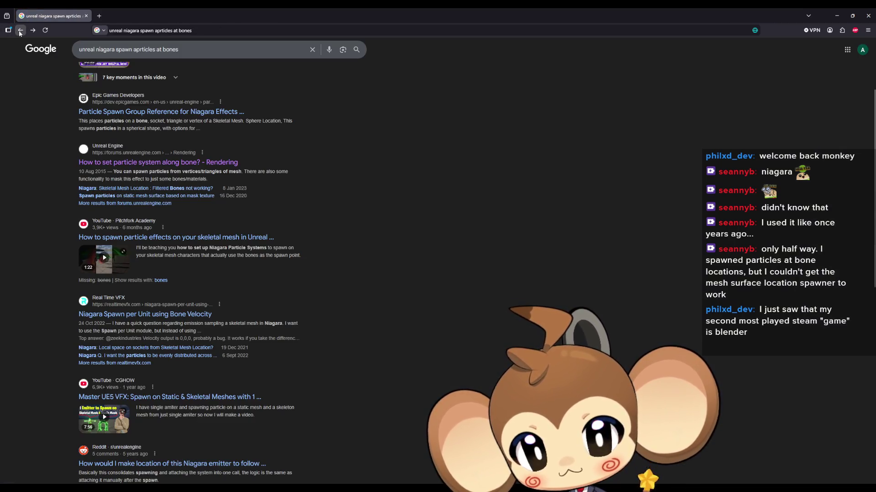
Put the browser away and right-click Sample Skeletal Mesh in the Particle Spawn stack
{"action": "double_click", "coordinate": [191, 17]}
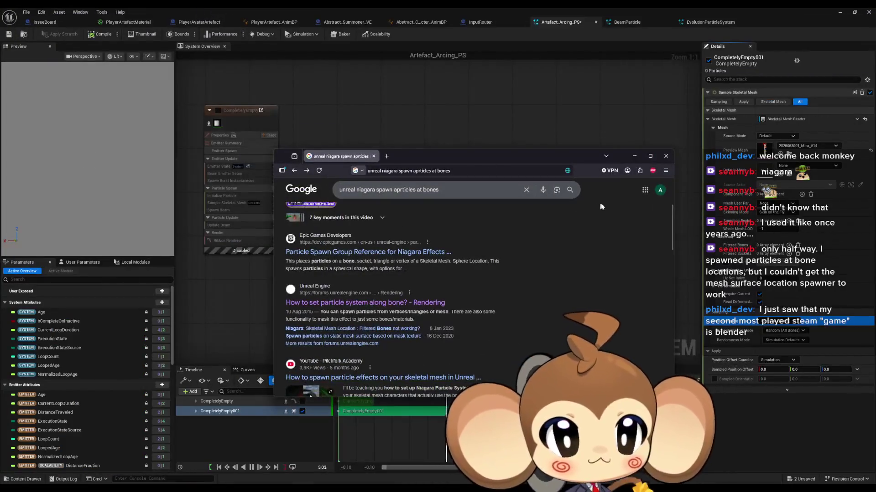
{"action": "left_click_drag", "start_coordinate": [494, 155], "coordinate": [875, 155]}
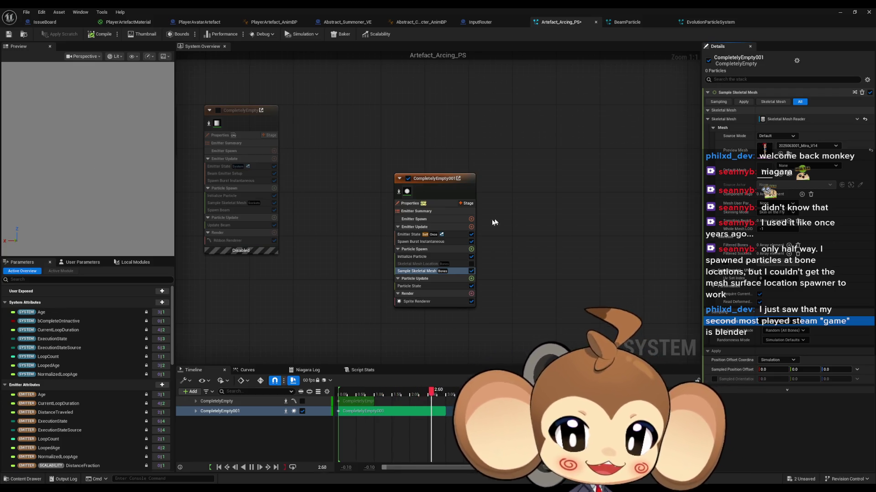
{"action": "right_click", "coordinate": [406, 272]}
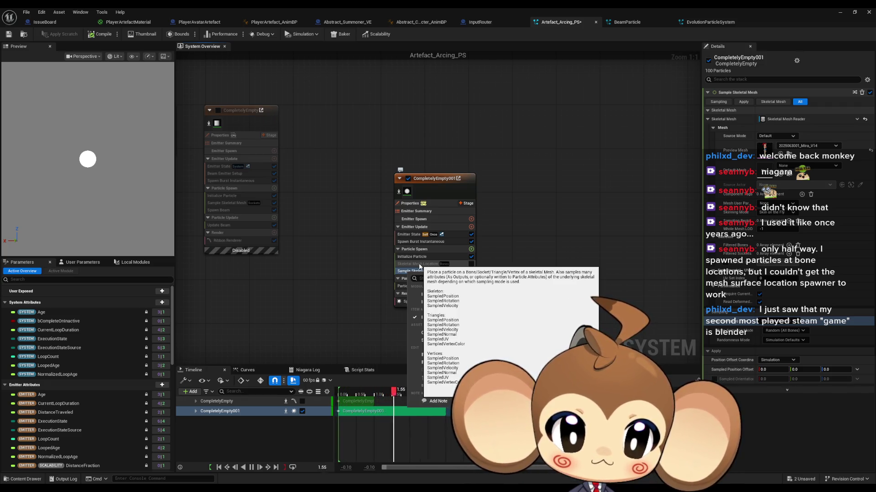
Enable Skeletal Mesh Location and disable Sample Skeletal Mesh, toggling both to compare the preview
{"action": "left_click", "coordinate": [513, 269]}
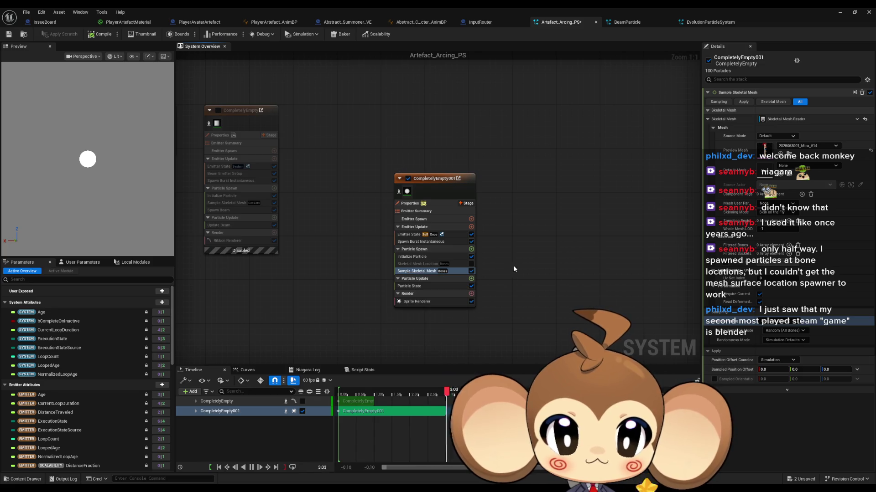
{"action": "left_click", "coordinate": [471, 271]}
{"action": "left_click", "coordinate": [471, 264]}
{"action": "left_click", "coordinate": [450, 263]}
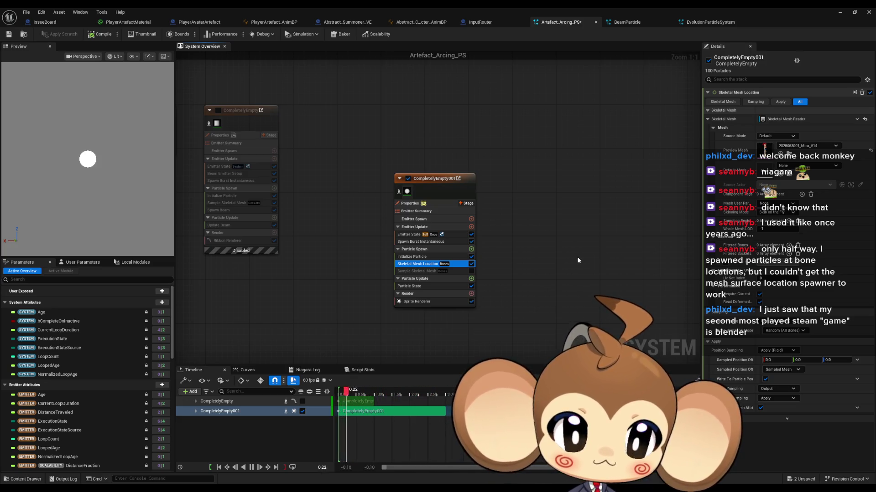
{"action": "left_click", "coordinate": [472, 272]}
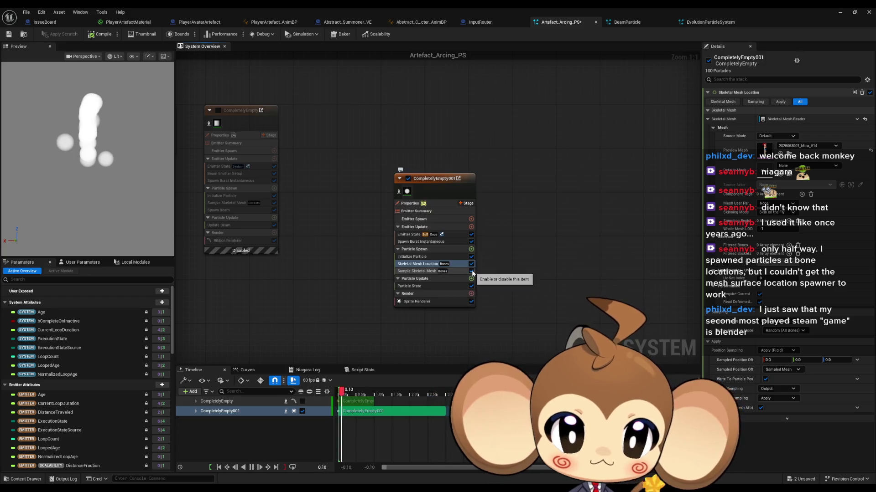
{"action": "left_click", "coordinate": [471, 265]}
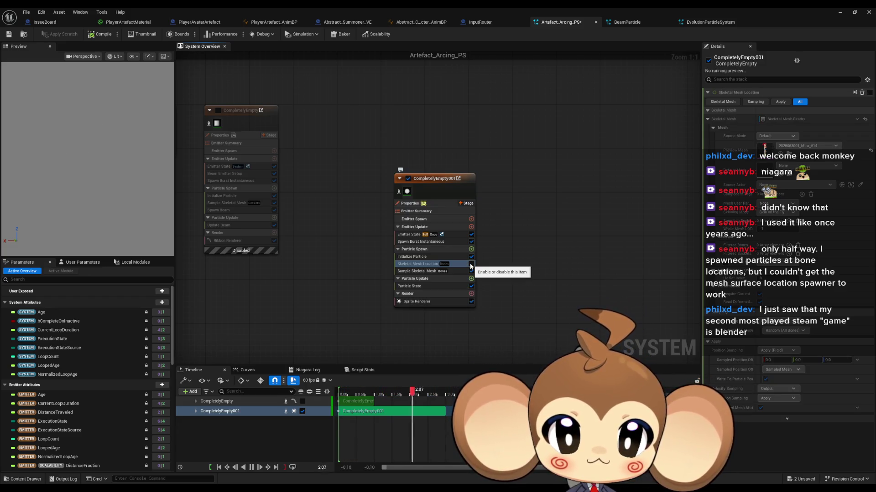
{"action": "left_click", "coordinate": [472, 265]}
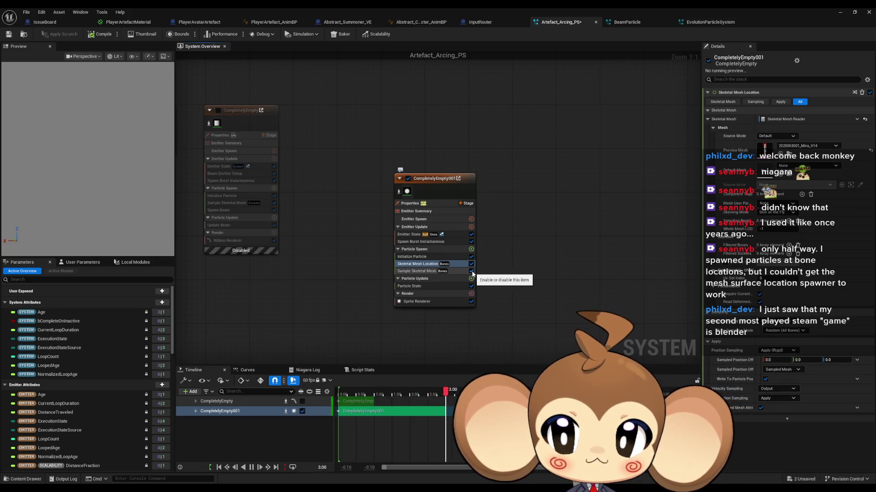
{"action": "left_click", "coordinate": [471, 272]}
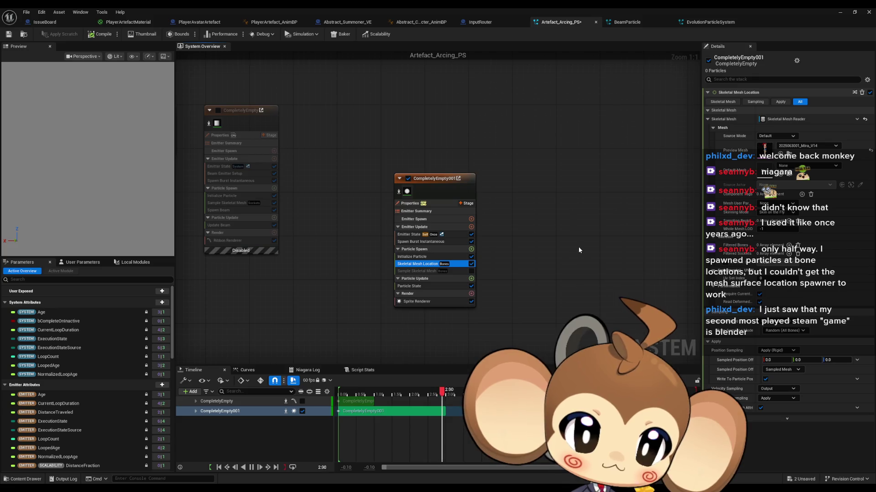
Review the coordinate-space and position-sampling options, then set Mesh Sampling Type to sockets
{"action": "left_click", "coordinate": [788, 370]}
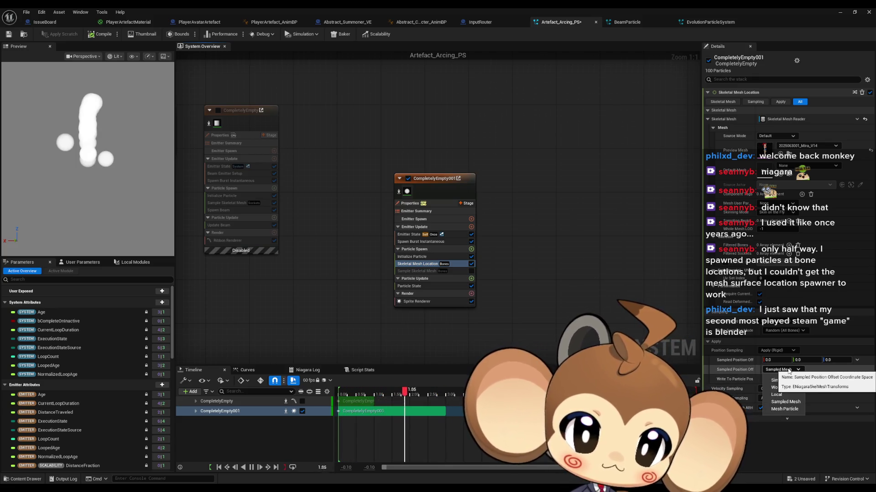
{"action": "left_click", "coordinate": [789, 370]}
{"action": "left_click", "coordinate": [776, 354]}
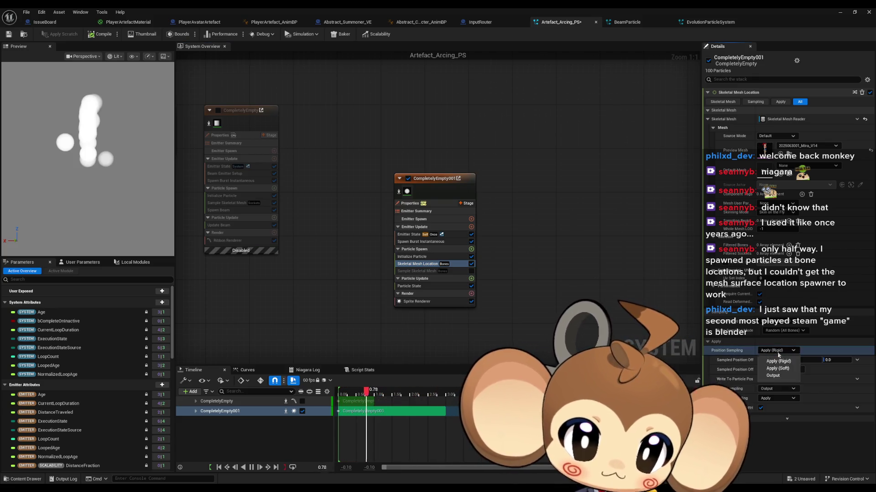
{"action": "left_click", "coordinate": [778, 354]}
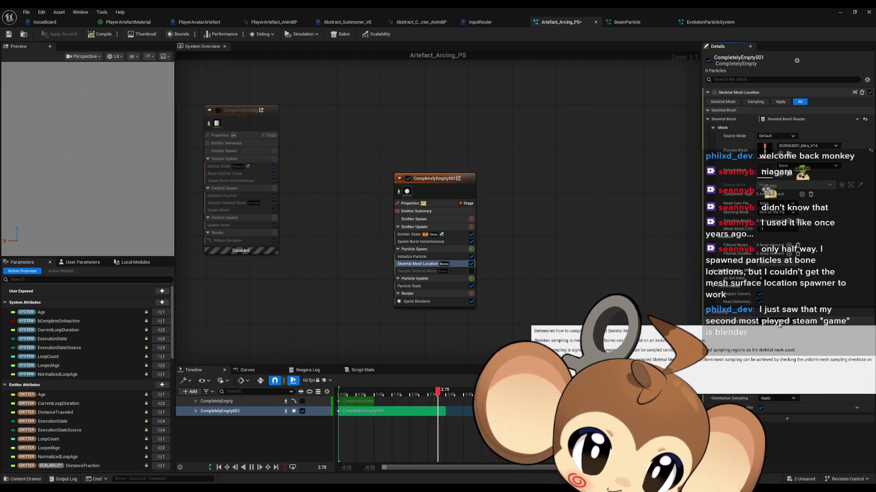
{"action": "left_click", "coordinate": [779, 325]}
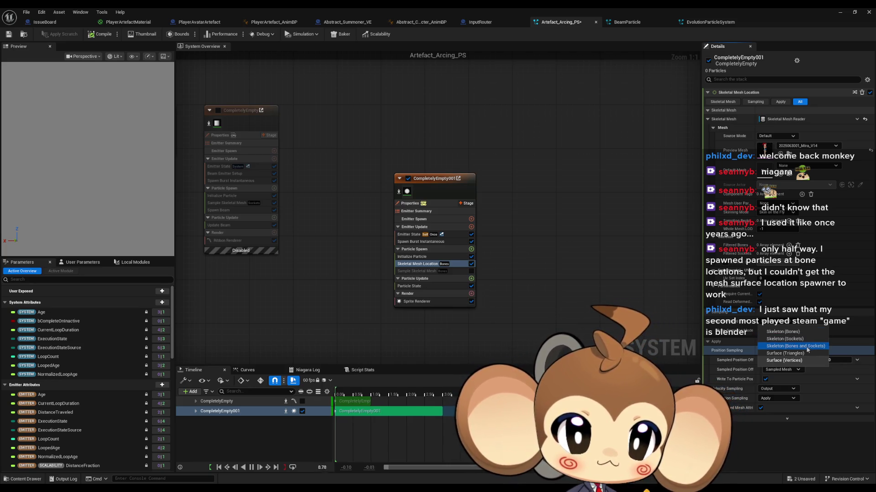
{"action": "left_click", "coordinate": [801, 339]}
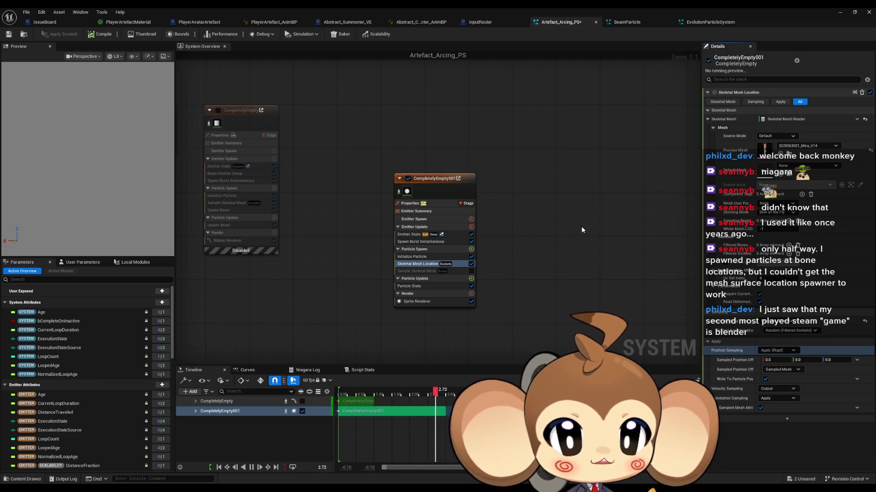
Set the preview mesh to PlayerArtefact and switch Mesh Sampling Type to Skeleton (Bones)
{"action": "left_click", "coordinate": [791, 146]}
{"action": "type", "text": "arte"}
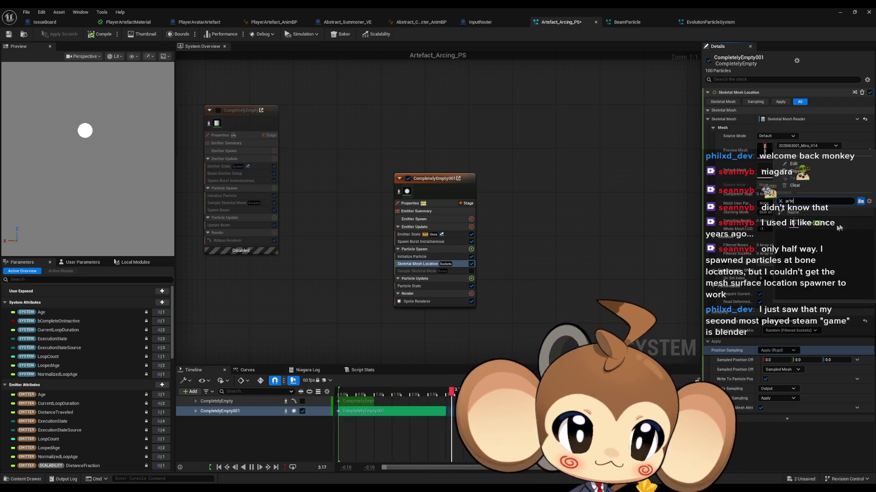
{"action": "left_click", "coordinate": [817, 235]}
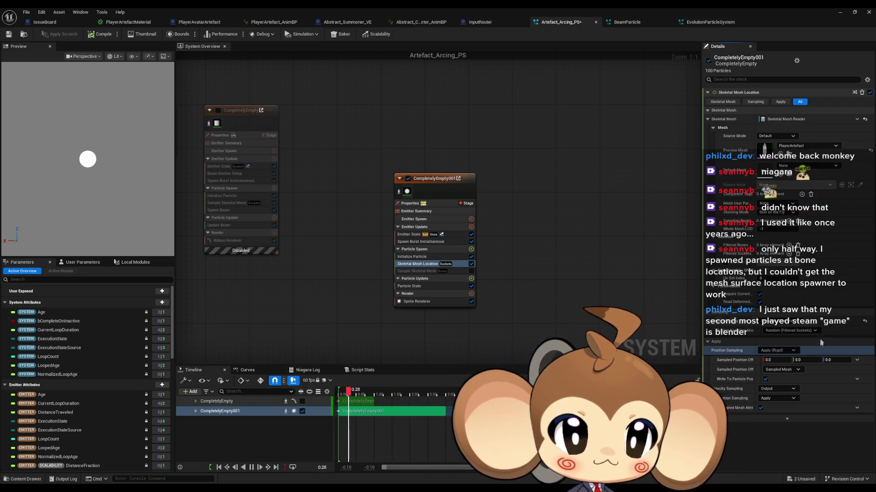
{"action": "left_click", "coordinate": [798, 333]}
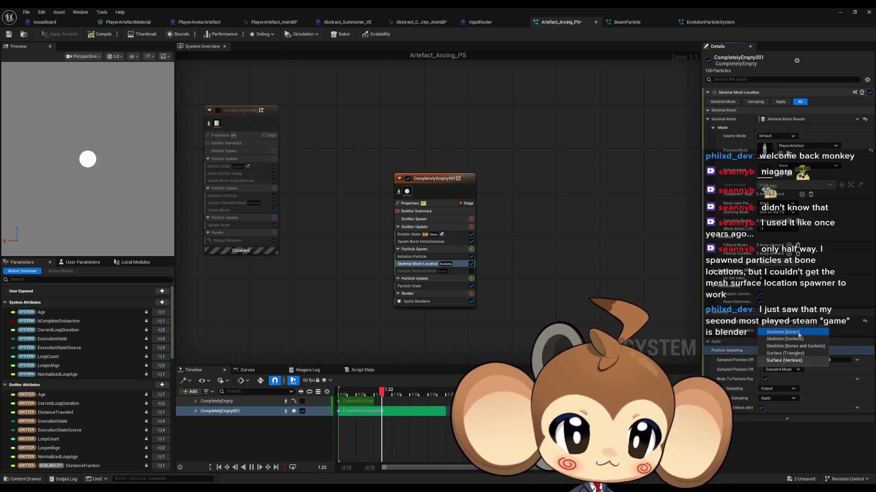
{"action": "left_click", "coordinate": [798, 332]}
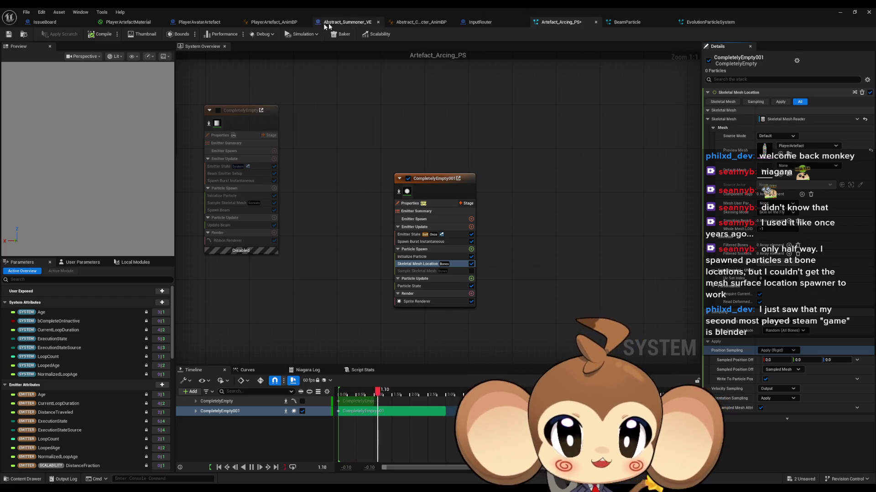
Restore the Niagara window and open the PlayerArtefact skeletal mesh from the Content Browser
{"action": "double_click", "coordinate": [357, 7]}
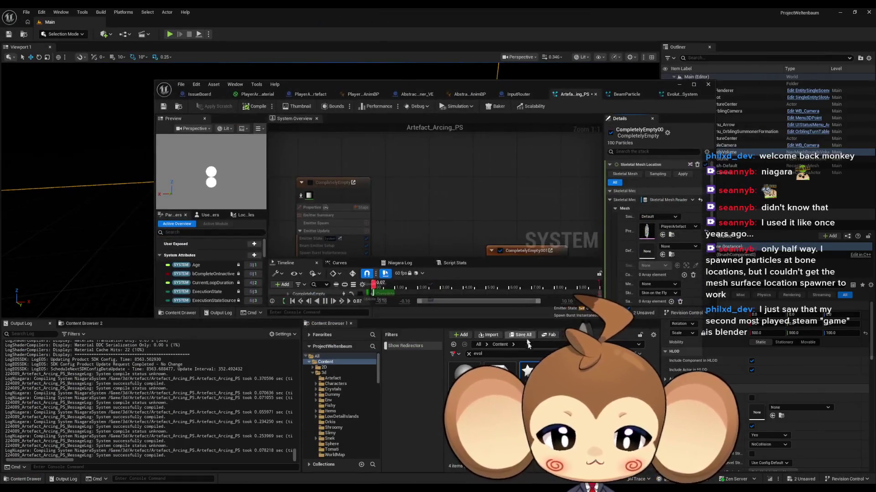
{"action": "key", "text": "ctrl+b"}
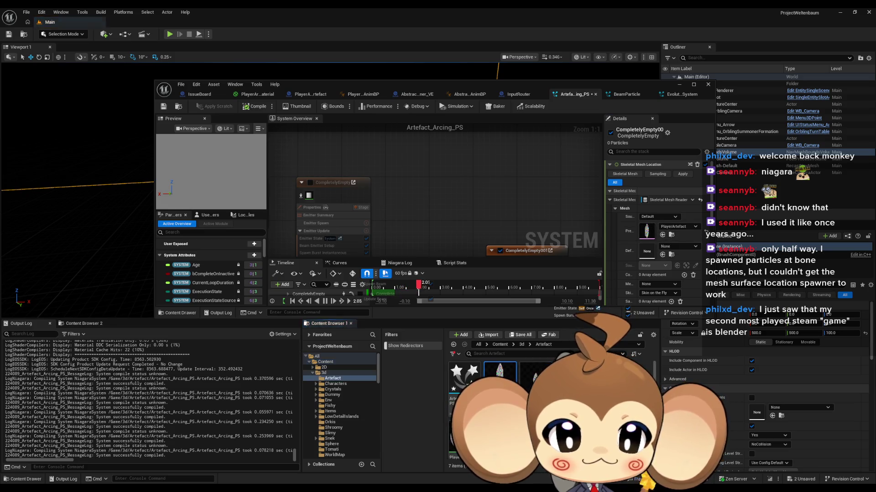
{"action": "double_click", "coordinate": [500, 377]}
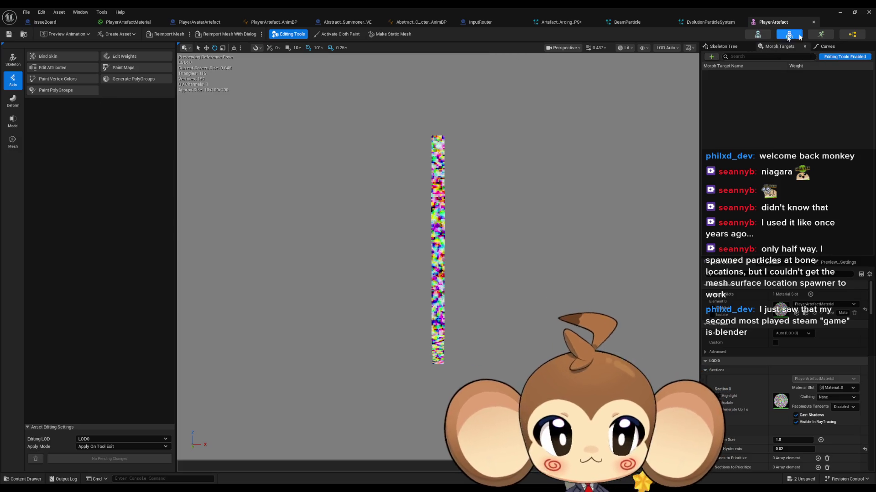
Check the PlayerArtefact_Anim bone list and glance at the EvolutionParticleSystem and BeamParticle systems
{"action": "left_click", "coordinate": [821, 34]}
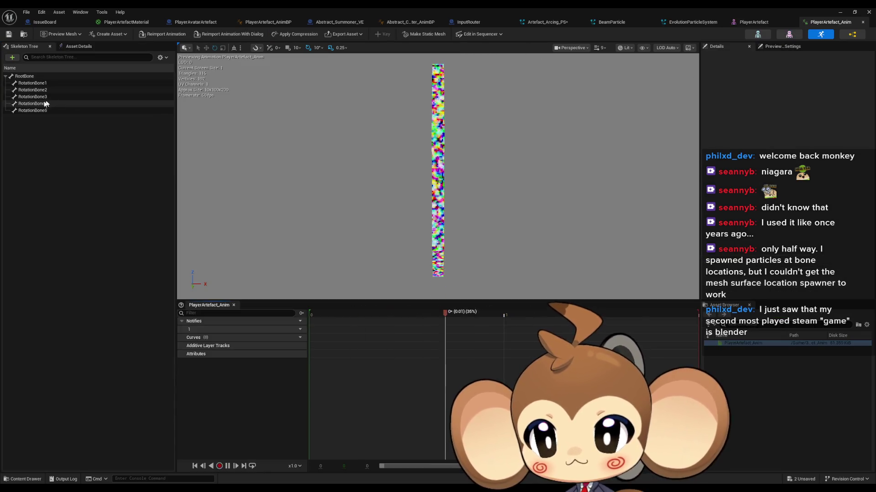
{"action": "left_click", "coordinate": [710, 23]}
{"action": "left_click", "coordinate": [619, 24]}
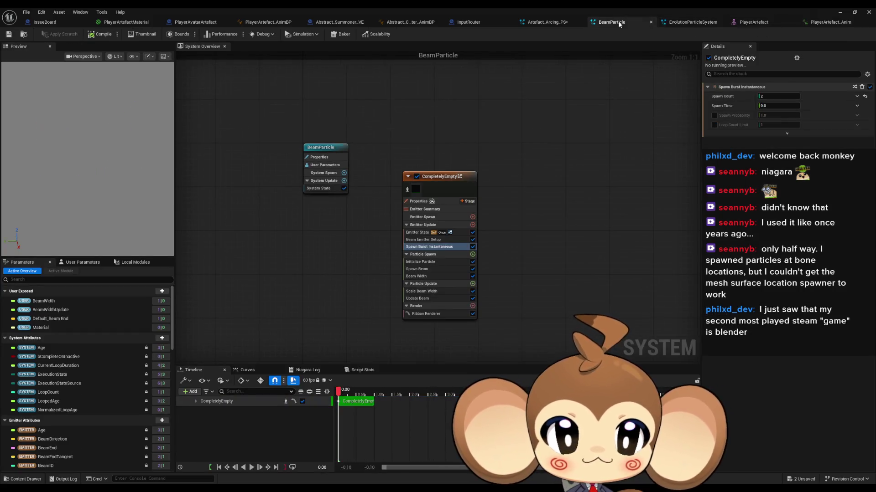
{"action": "left_click", "coordinate": [550, 22]}
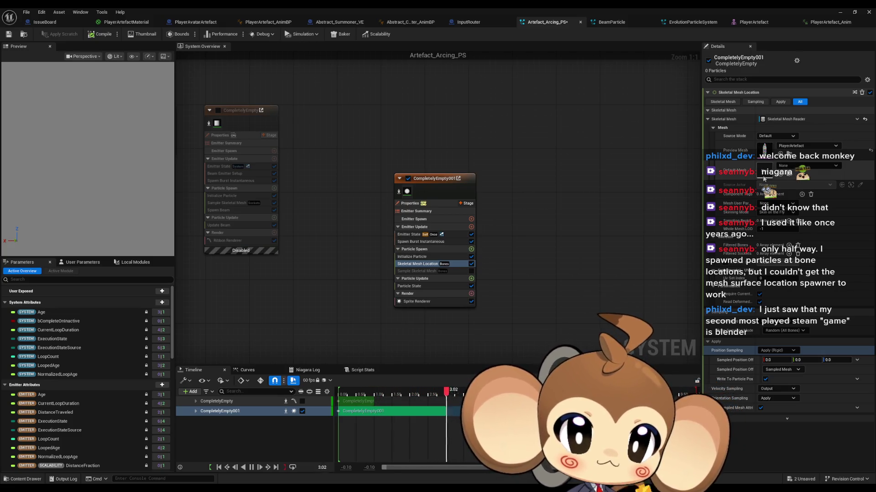
Add a Filtered Bones entry set to RootBone, then return to the PlayerArtefact editor
{"action": "left_click", "coordinate": [790, 245]}
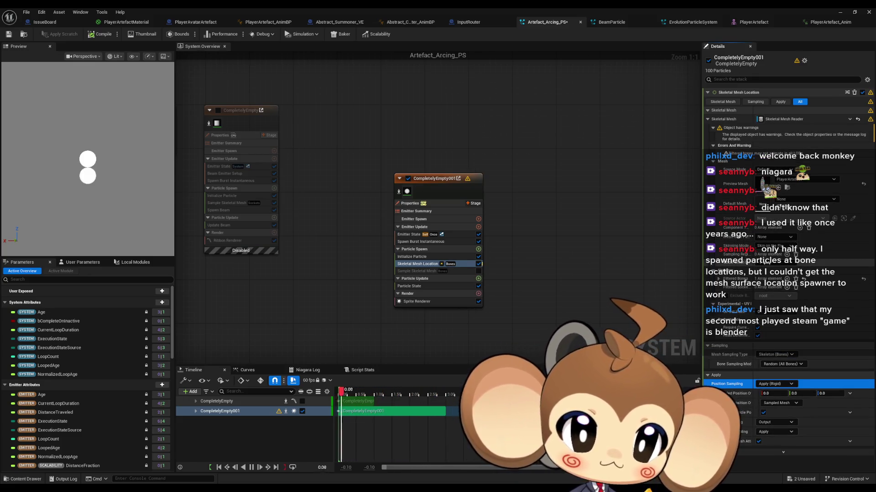
{"action": "left_click", "coordinate": [719, 279]}
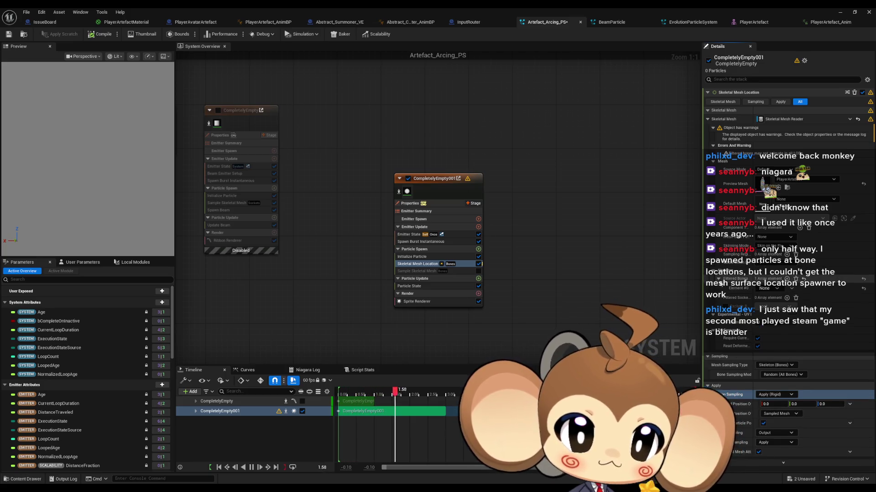
{"action": "left_click", "coordinate": [776, 288]}
{"action": "left_click", "coordinate": [768, 307]}
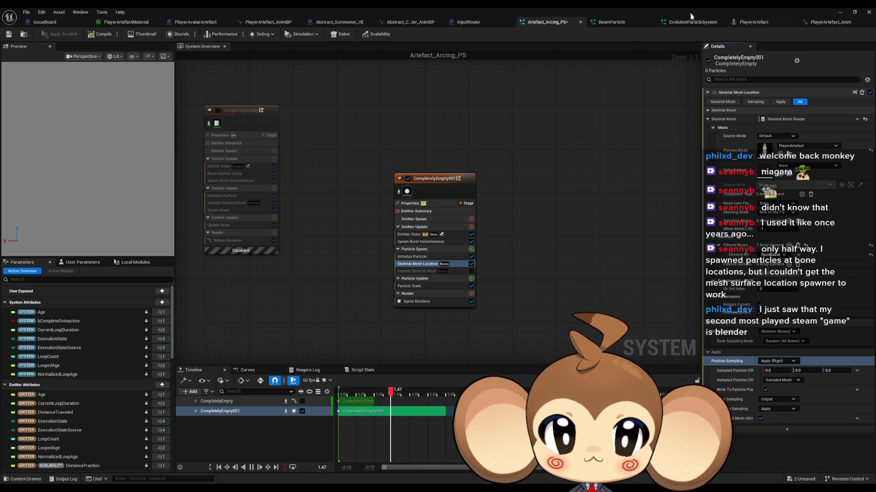
{"action": "left_click", "coordinate": [746, 23]}
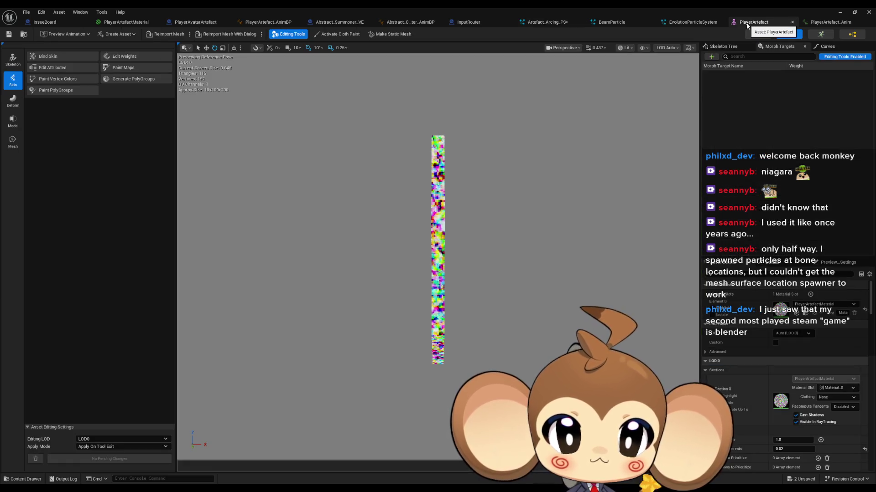
In PlayerArtefact_Anim, inspect the RootBone and RotationBone1 transforms, stepping through the other bones
{"action": "left_click", "coordinate": [828, 22]}
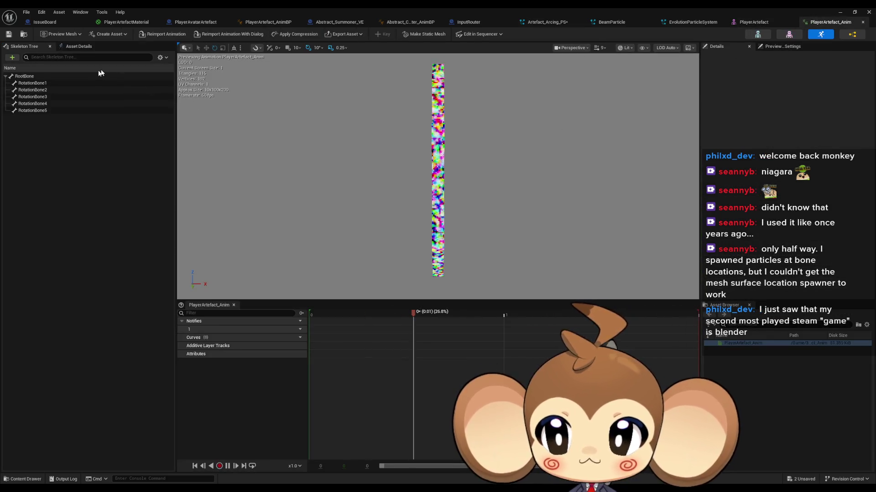
{"action": "left_click", "coordinate": [74, 78]}
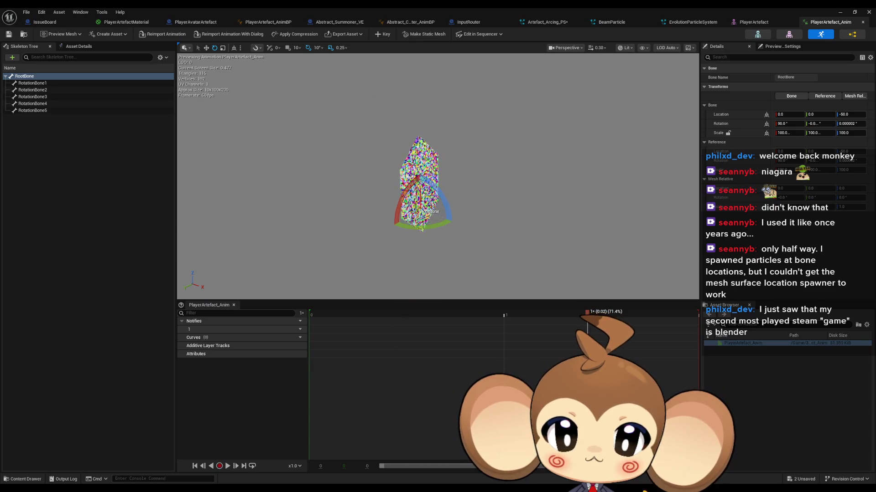
{"action": "left_click", "coordinate": [55, 83]}
{"action": "key", "text": "Up"}
{"action": "key", "text": "Down"}
{"action": "key", "text": "Down"}
{"action": "key", "text": "Down"}
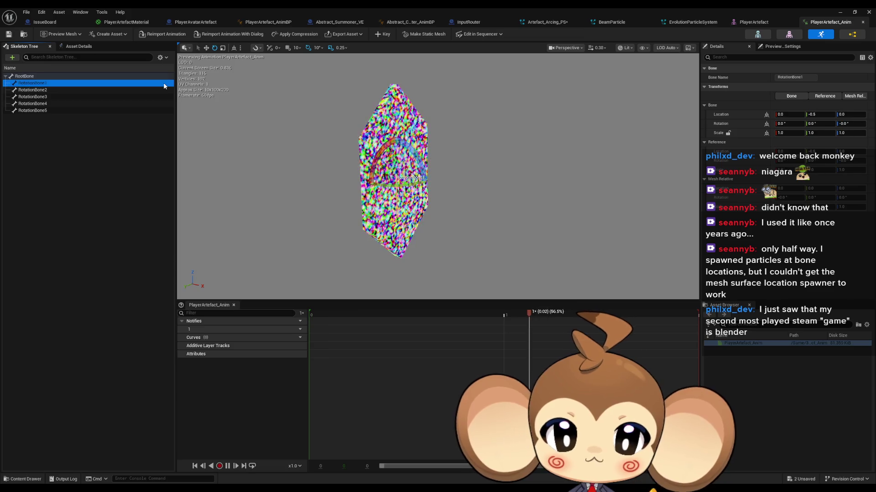
Recall the t.IdleWhenNotForeground command, inspect RotationBone3 and RootBone, then return to Artefact_Arcing_PS
{"action": "key", "text": "grave"}
{"action": "key", "text": "Up"}
{"action": "key", "text": "Up"}
{"action": "key", "text": "Up"}
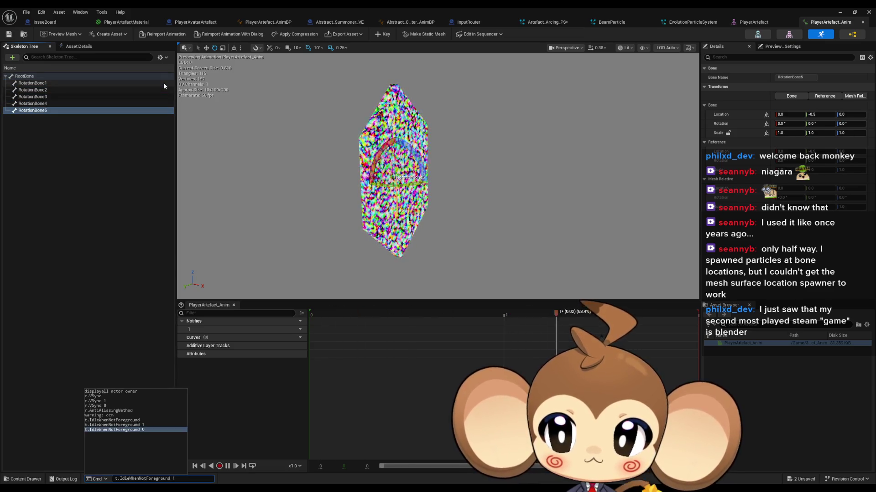
{"action": "left_click", "coordinate": [147, 99]}
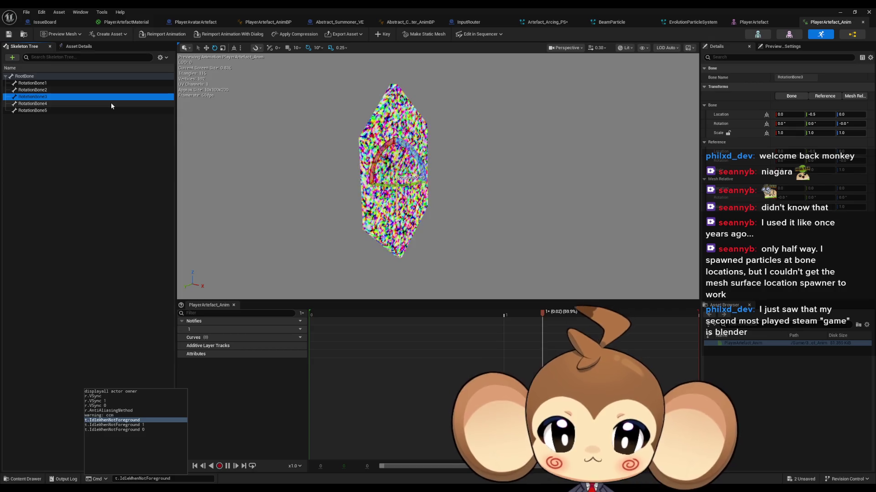
{"action": "key", "text": "Up"}
{"action": "key", "text": "Up"}
{"action": "key", "text": "Up"}
{"action": "key", "text": "Down"}
{"action": "key", "text": "Down"}
{"action": "key", "text": "Down"}
{"action": "key", "text": "Up"}
{"action": "key", "text": "Up"}
{"action": "key", "text": "Up"}
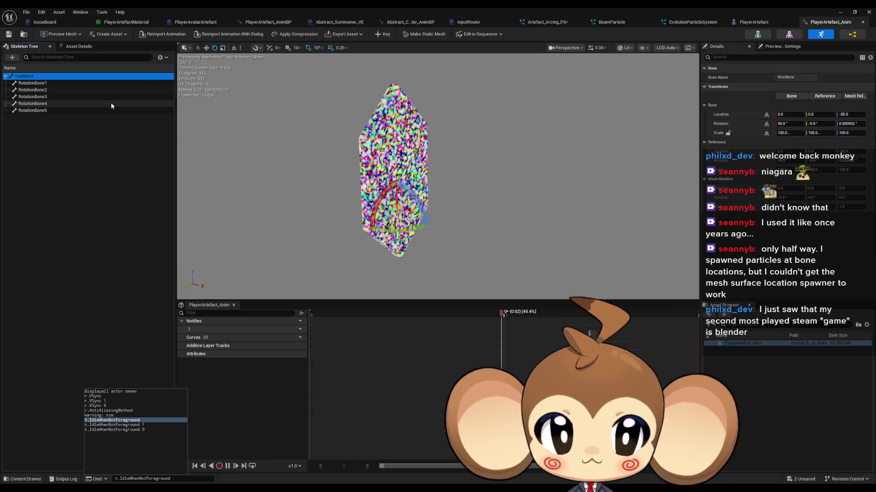
{"action": "left_click", "coordinate": [547, 22]}
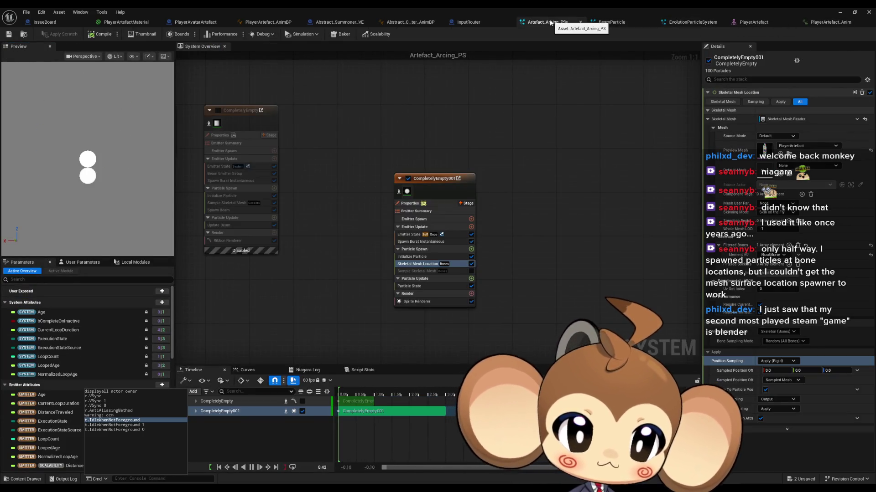
Set Bone Sampling Mode to Random (Filtered Bones), keep Position Sampling at Apply (Rigid), then return to PlayerArtefact_Anim
{"action": "left_click", "coordinate": [735, 249]}
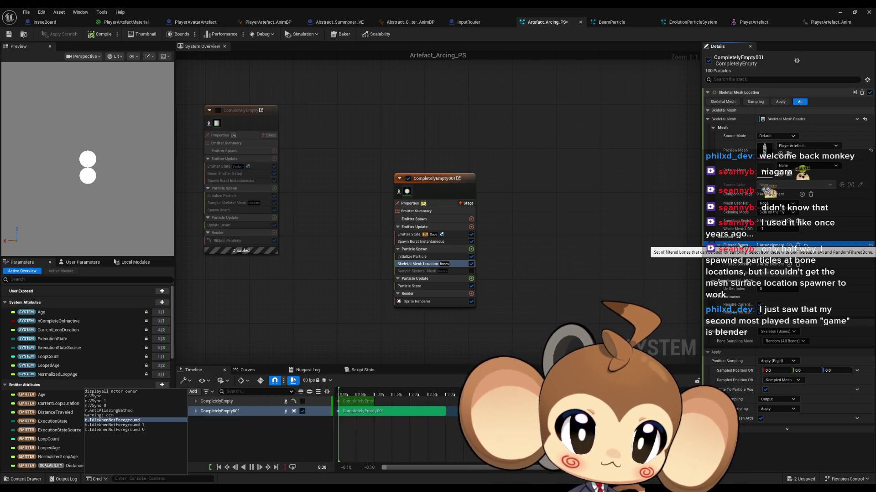
{"action": "left_click", "coordinate": [783, 341]}
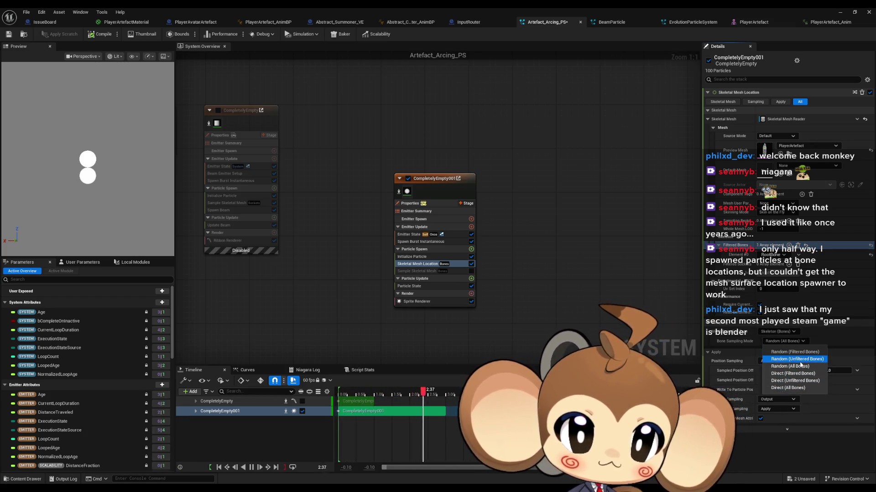
{"action": "key", "text": "Up"}
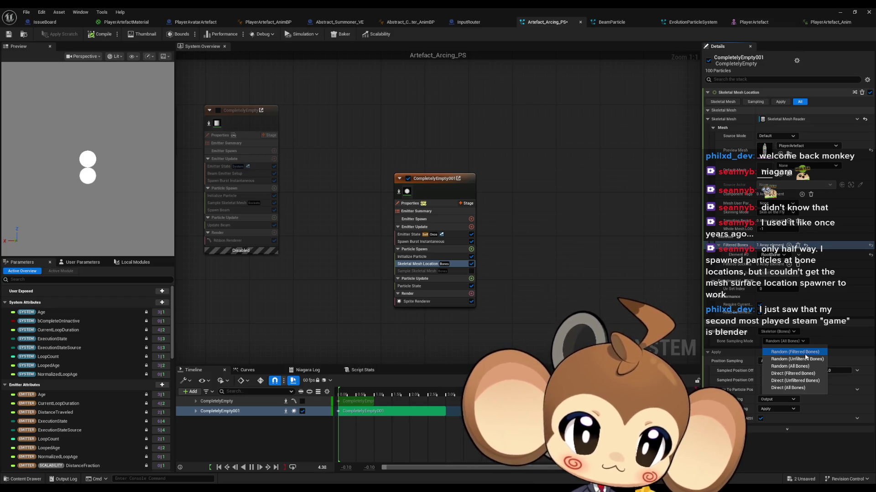
{"action": "left_click", "coordinate": [804, 353]}
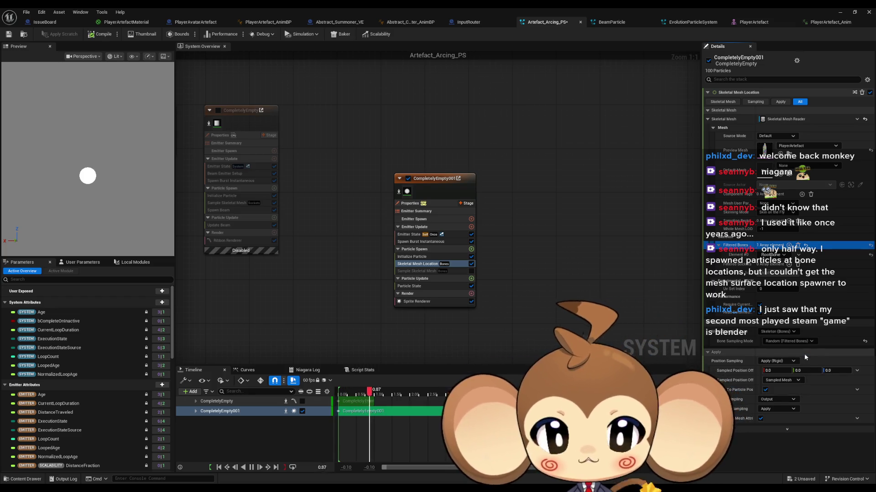
{"action": "left_click", "coordinate": [797, 362]}
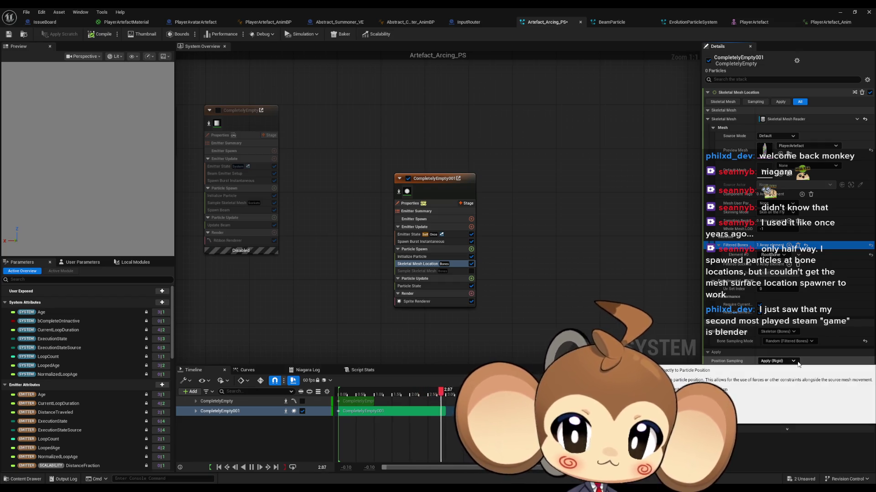
{"action": "left_click", "coordinate": [798, 364]}
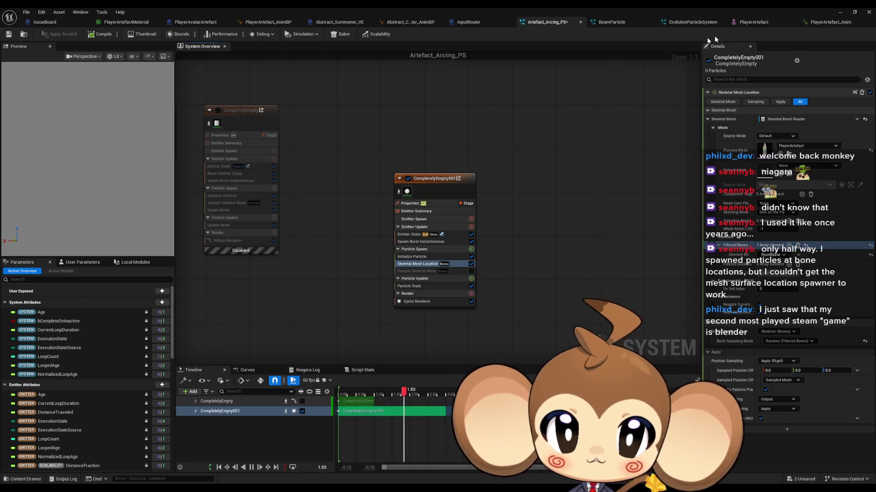
{"action": "left_click", "coordinate": [825, 22]}
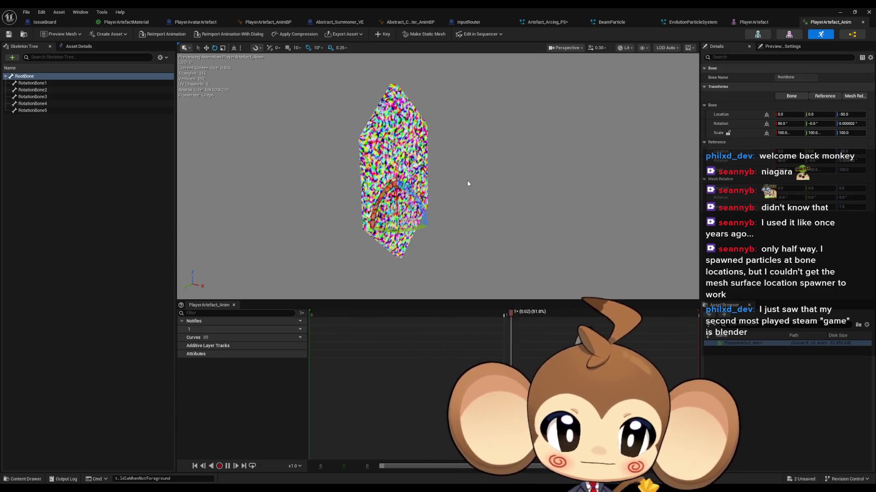
Pause, orbit and resume the artefact animation, then open the PlayerArtefact_AnimBP EventGraph
{"action": "key", "text": "space"}
{"action": "mouse_move", "coordinate": [467, 180]}
{"action": "left_mouse_down"}
{"action": "mouse_move", "coordinate": [438, 187]}
{"action": "mouse_move", "coordinate": [411, 180]}
{"action": "mouse_move", "coordinate": [424, 150]}
{"action": "mouse_move", "coordinate": [388, 160]}
{"action": "left_mouse_up"}
{"action": "key", "text": "space"}
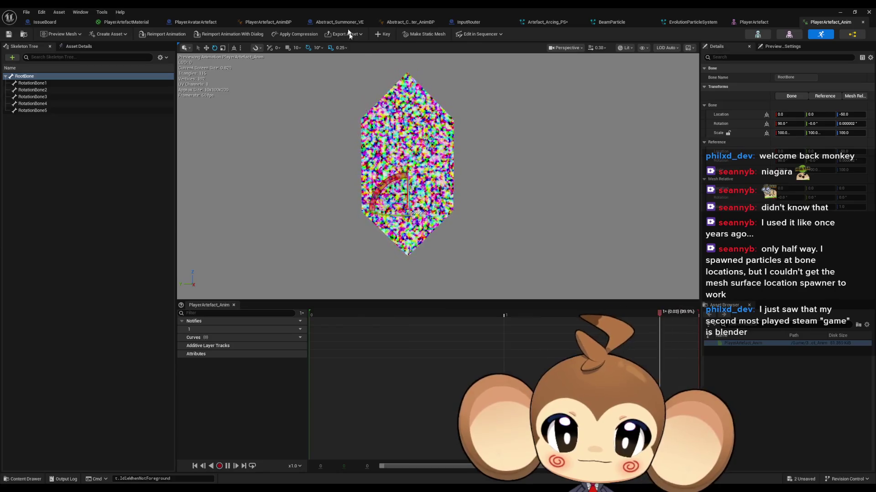
{"action": "left_click", "coordinate": [268, 22]}
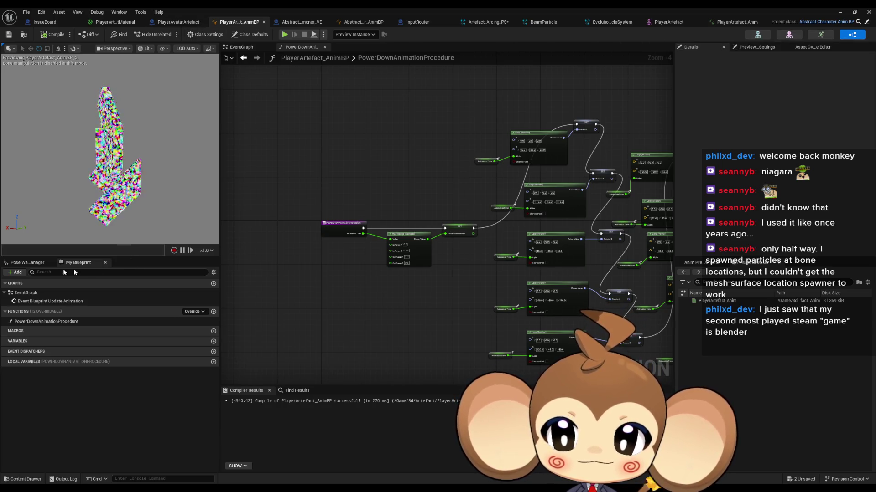
{"action": "double_click", "coordinate": [91, 292]}
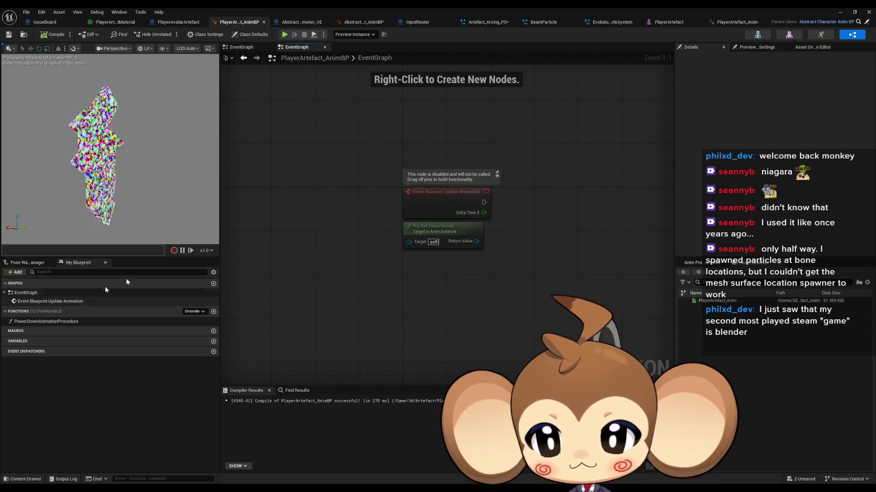
In Abstract_Character_AnimBP, disconnect Make Rotator from the RecalculateRotator output and compile
{"action": "left_click", "coordinate": [364, 22]}
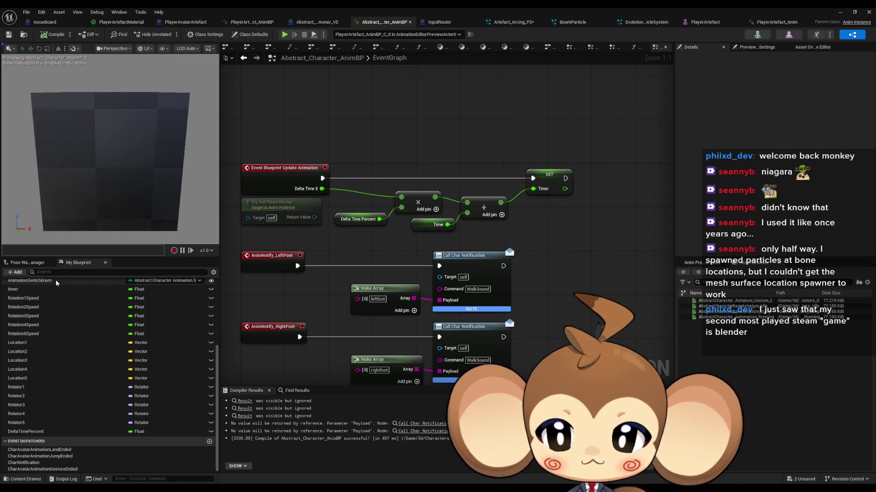
{"action": "scroll", "coordinate": [373, 270], "scroll_direction": "down", "scroll_amount": 4}
{"action": "scroll", "coordinate": [84, 326], "scroll_direction": "up", "scroll_amount": 5}
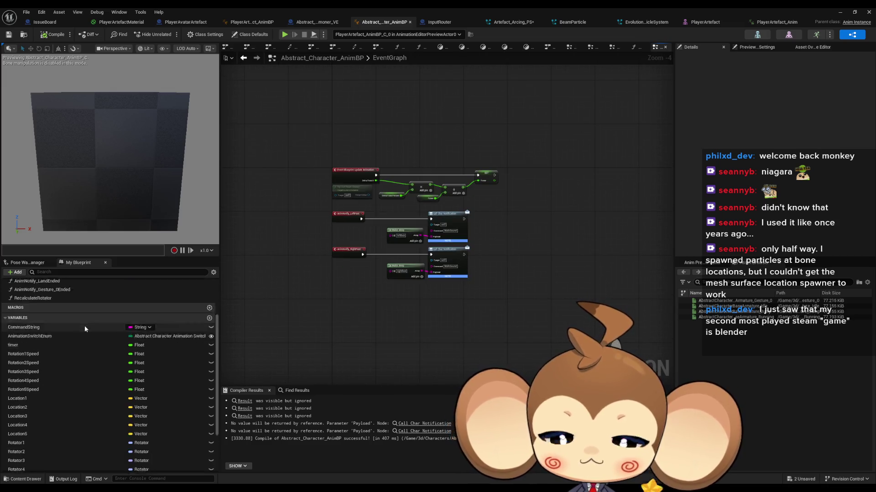
{"action": "double_click", "coordinate": [25, 308]}
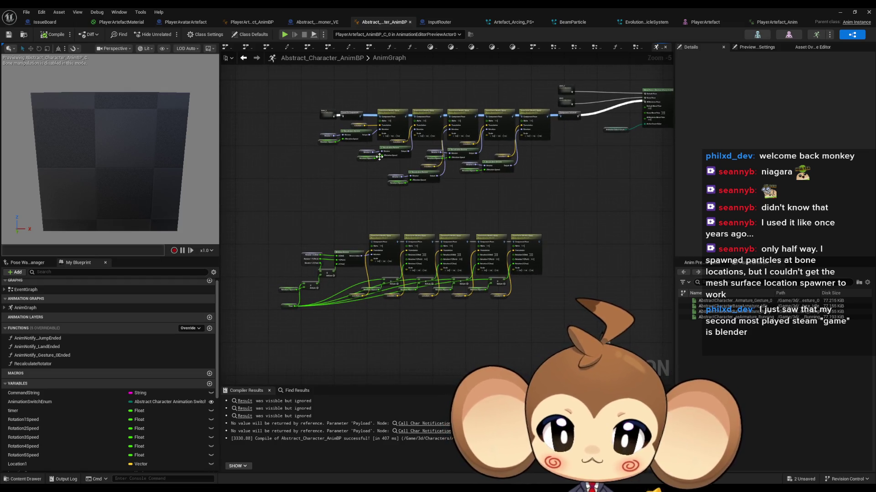
{"action": "scroll", "coordinate": [379, 157], "scroll_direction": "up", "scroll_amount": 5}
{"action": "left_click_drag", "start_coordinate": [373, 222], "coordinate": [380, 258]}
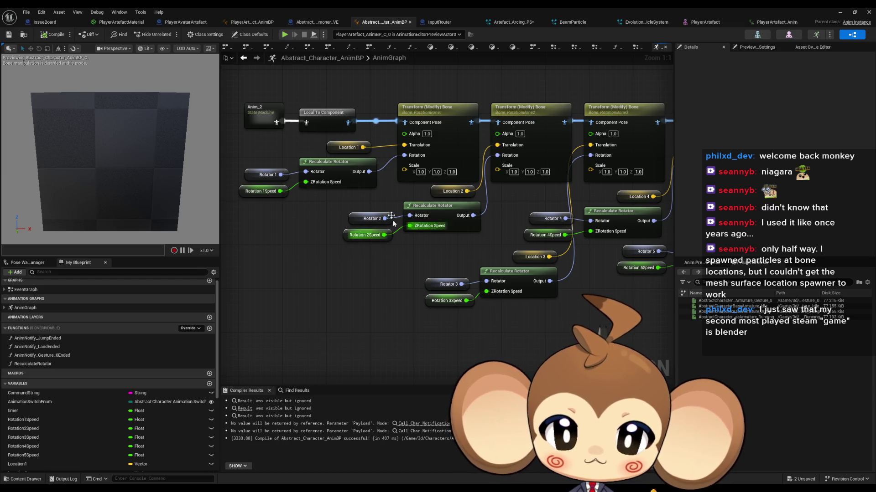
{"action": "double_click", "coordinate": [340, 171]}
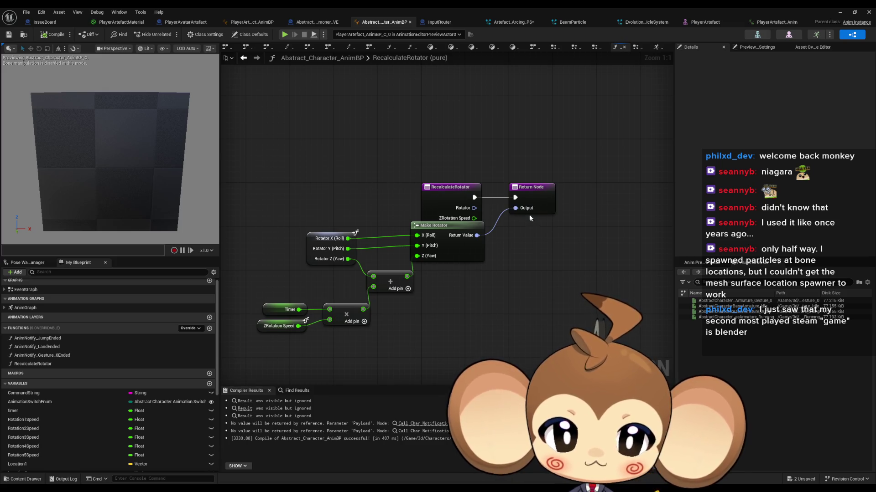
{"action": "left_click", "coordinate": [515, 208], "text": "alt"}
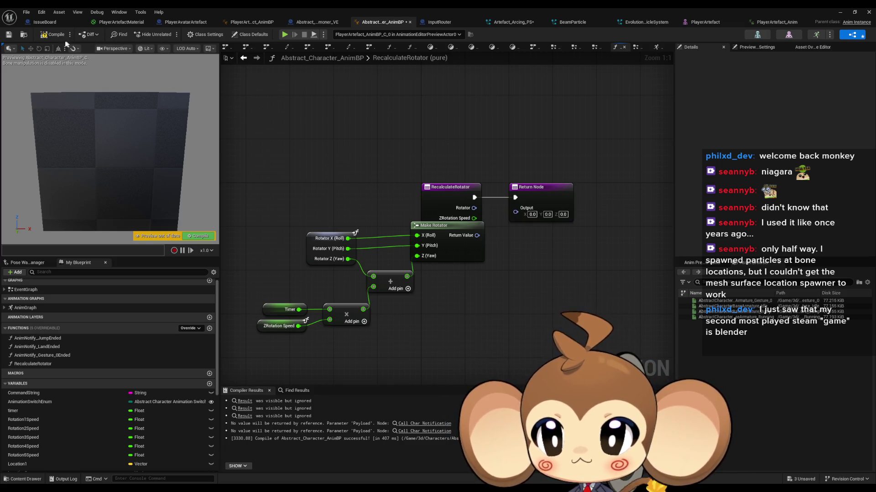
{"action": "left_click", "coordinate": [53, 34]}
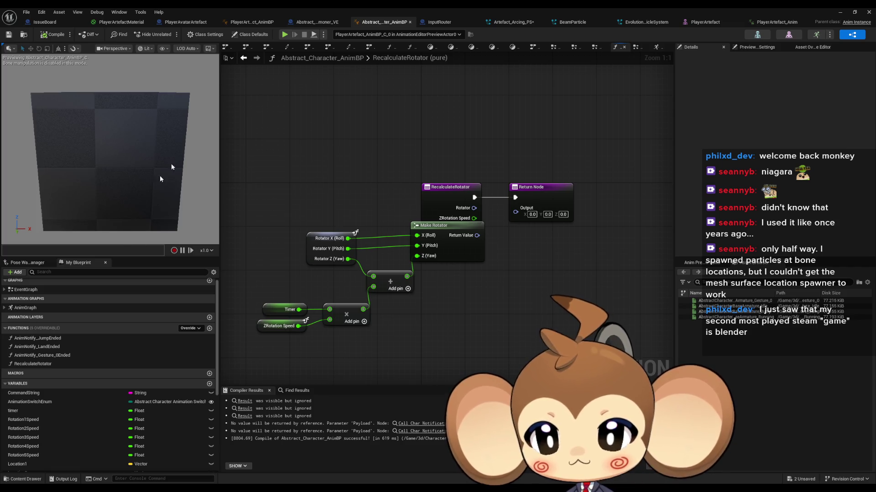
Split the RecalculateRotator output pin, wire ZRotation Speed to Z (Yaw), compile, and check the preview
{"action": "left_click", "coordinate": [250, 22]}
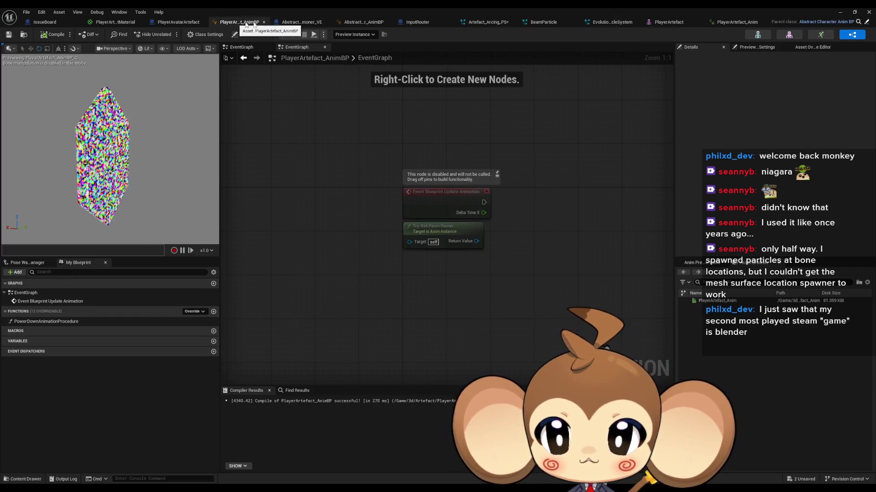
{"action": "left_click", "coordinate": [377, 22]}
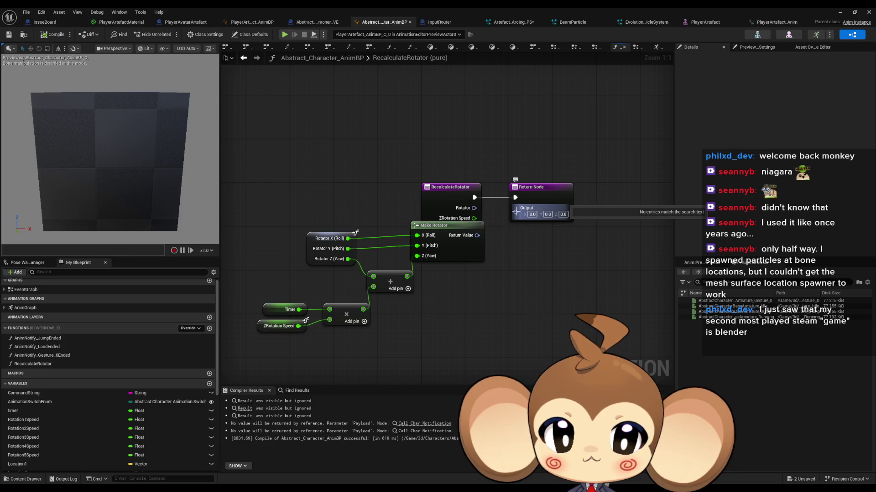
{"action": "right_click", "coordinate": [515, 211]}
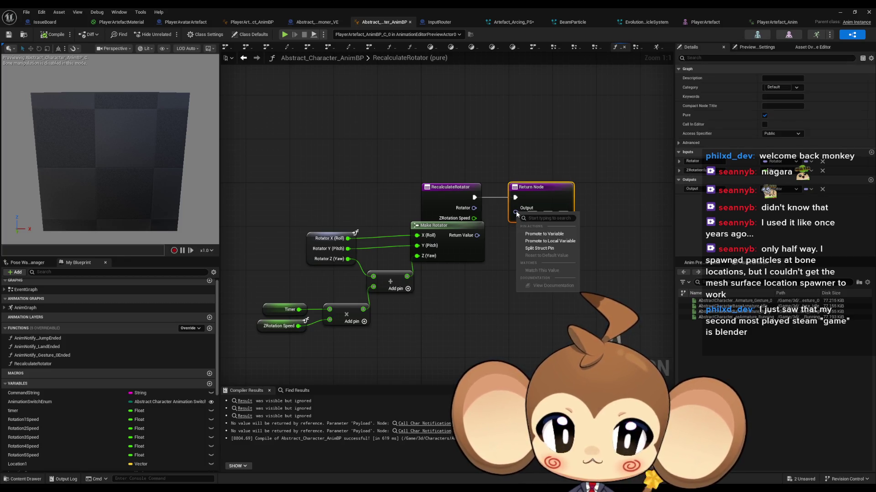
{"action": "left_click", "coordinate": [536, 249]}
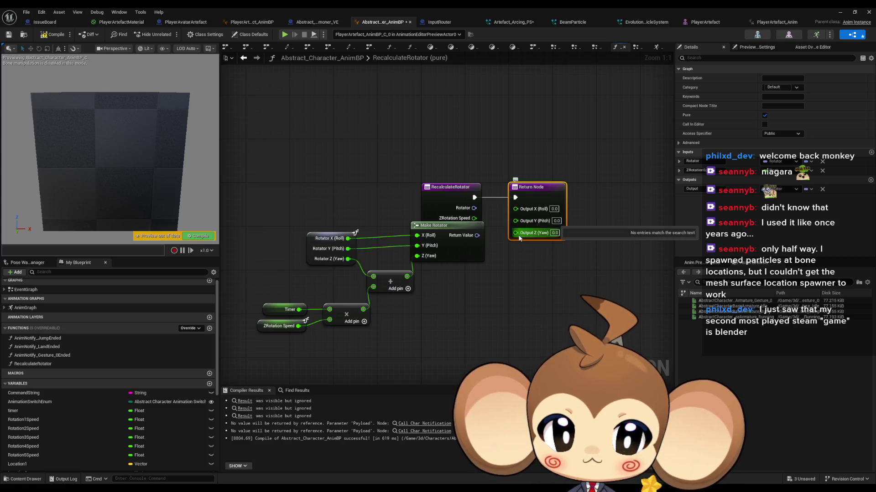
{"action": "left_click_drag", "start_coordinate": [475, 218], "coordinate": [515, 231]}
{"action": "left_click", "coordinate": [522, 274]}
{"action": "left_click", "coordinate": [52, 34]}
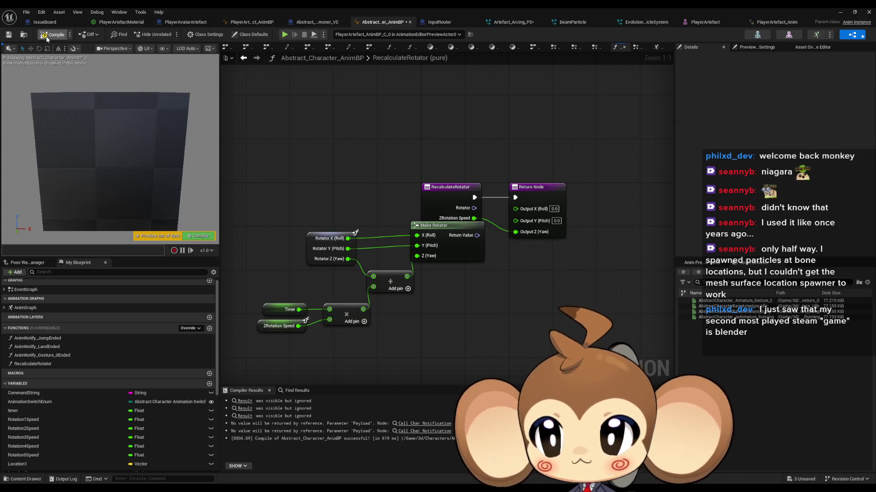
{"action": "left_click", "coordinate": [237, 22]}
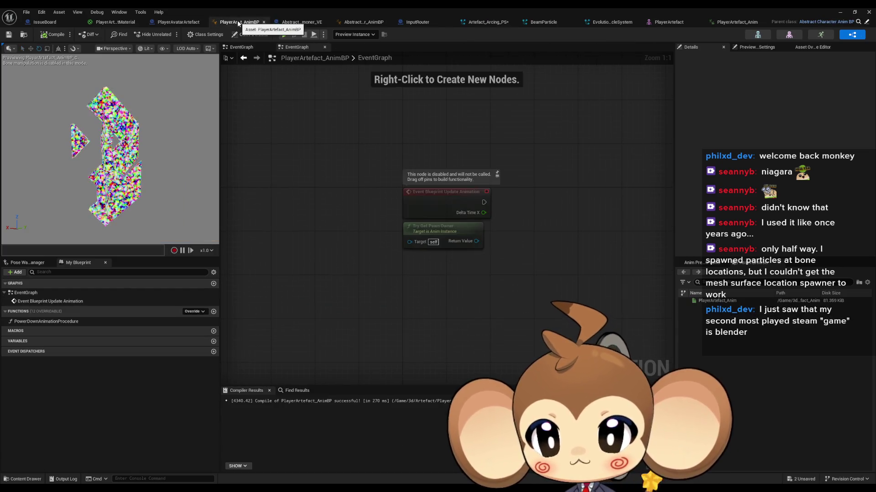